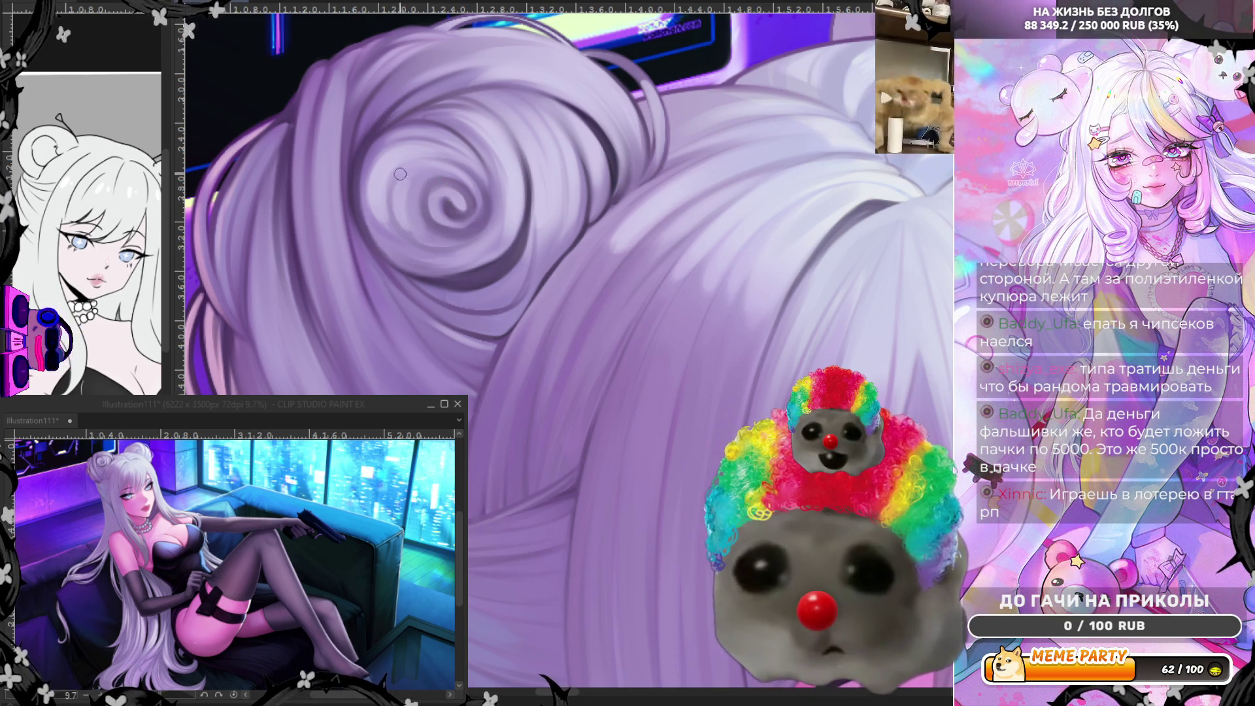
Darken a strand curling around the bun's spiral, then return the brush to a small size.
drag(406, 171, 438, 235)
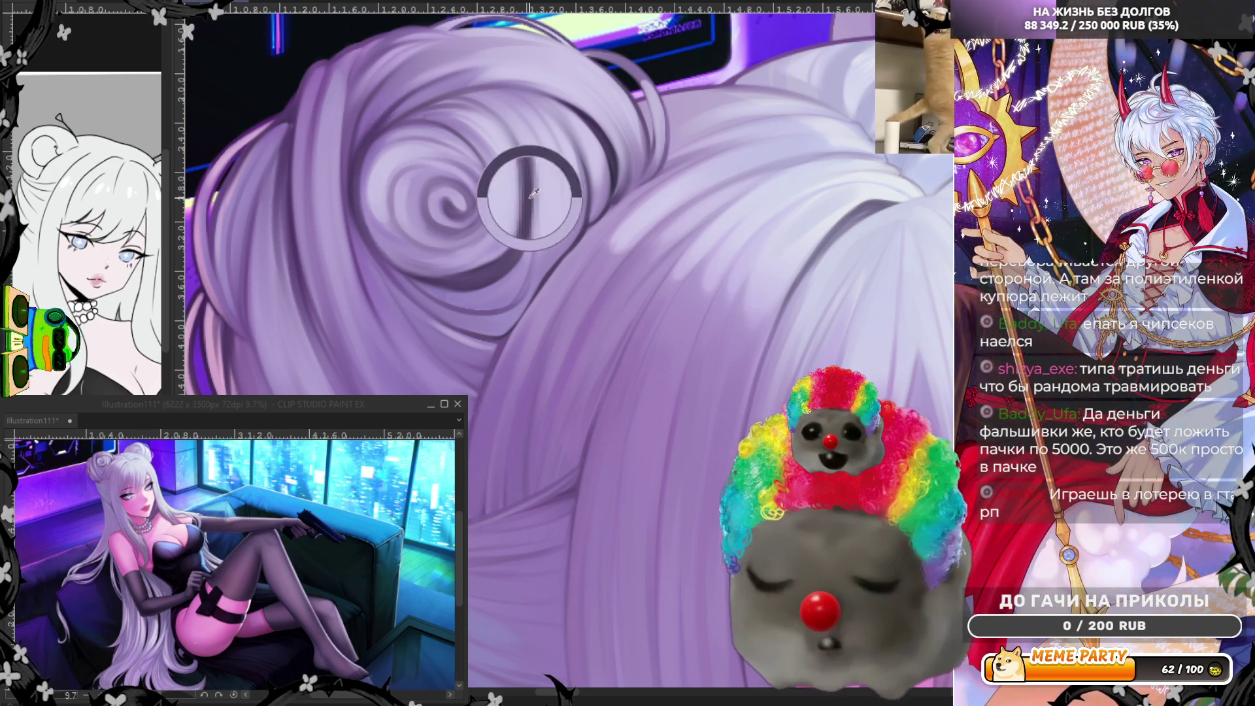
key(bracketright)
key(bracketleft)
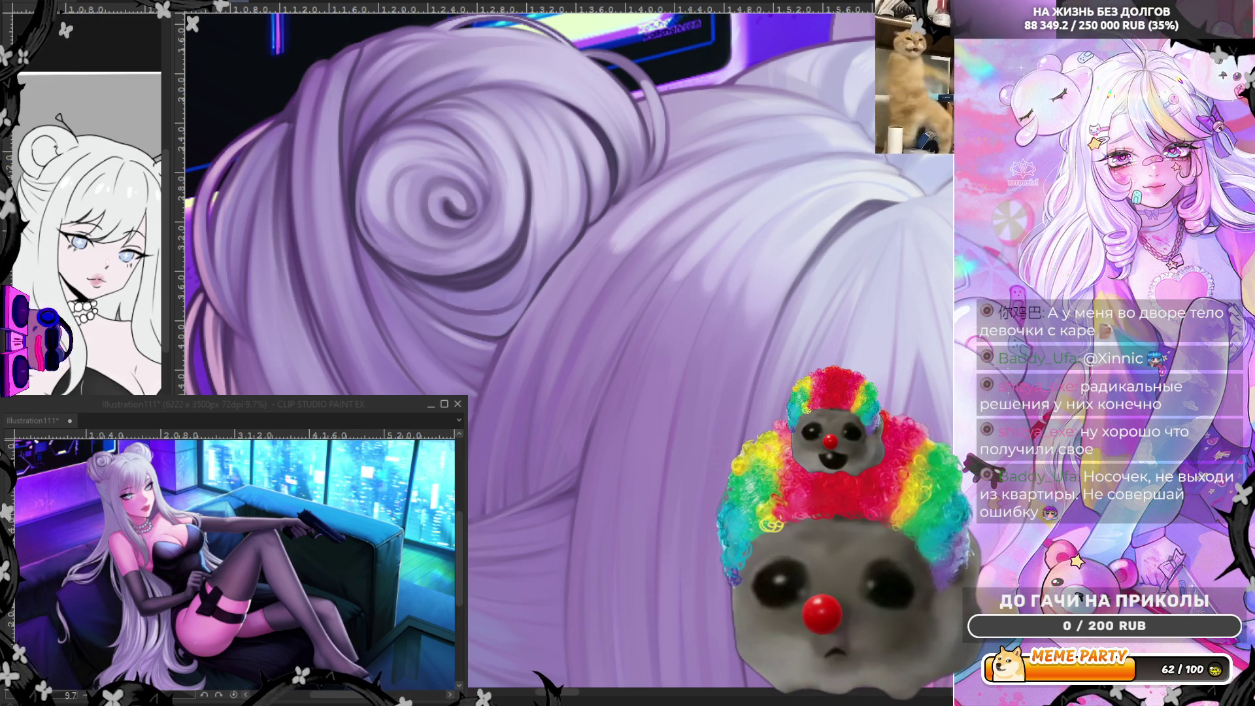
Zoom out, mirror the canvas view horizontally, and zoom back in on the other bun.
scroll(706, 220, down, 4)
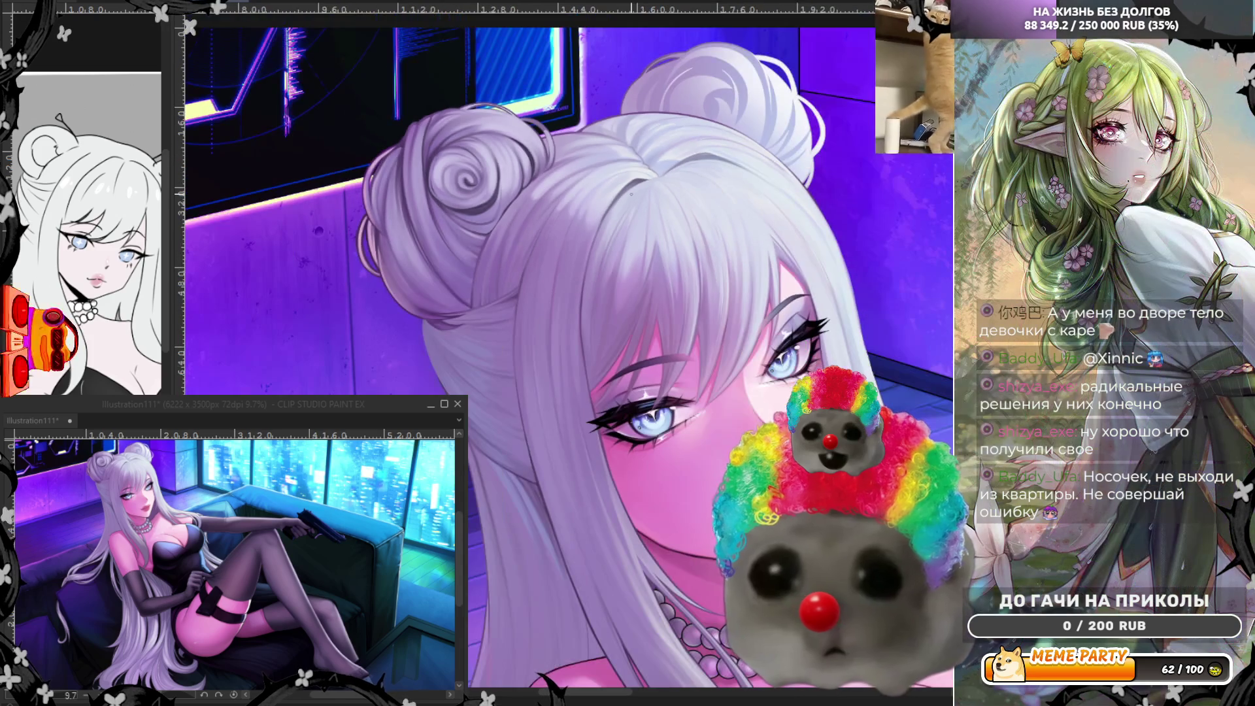
key(h)
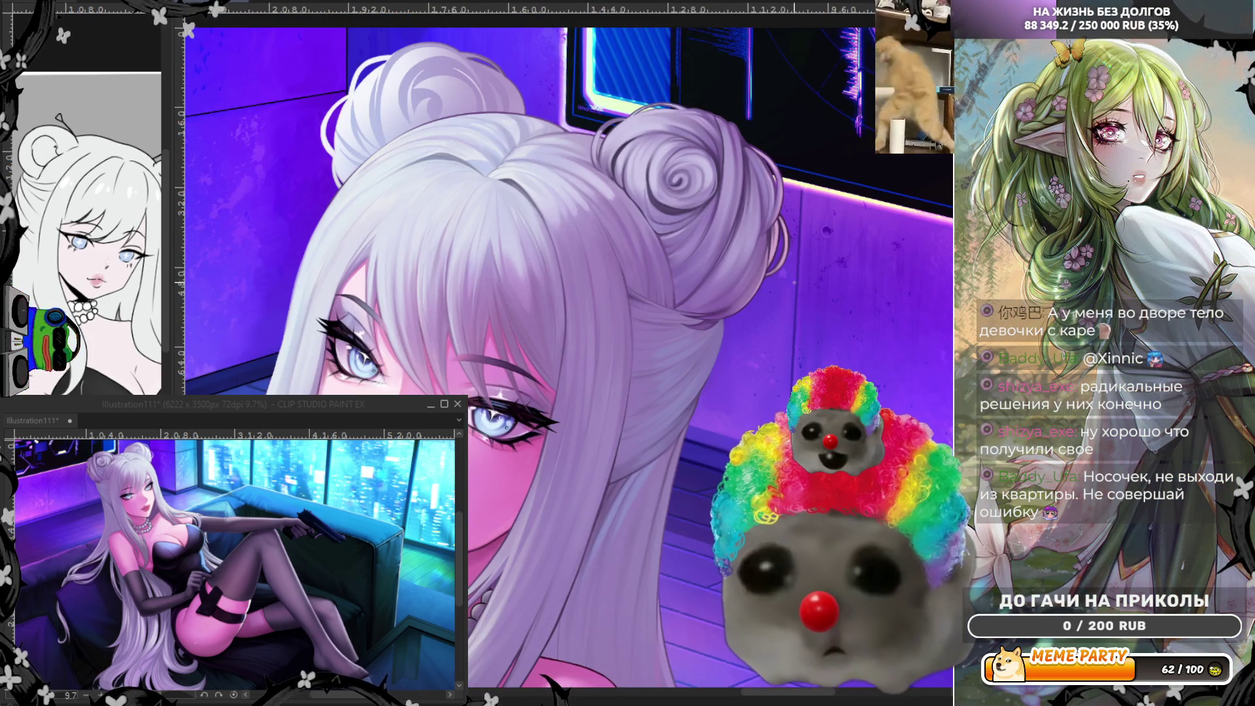
scroll(646, 124, up, 5)
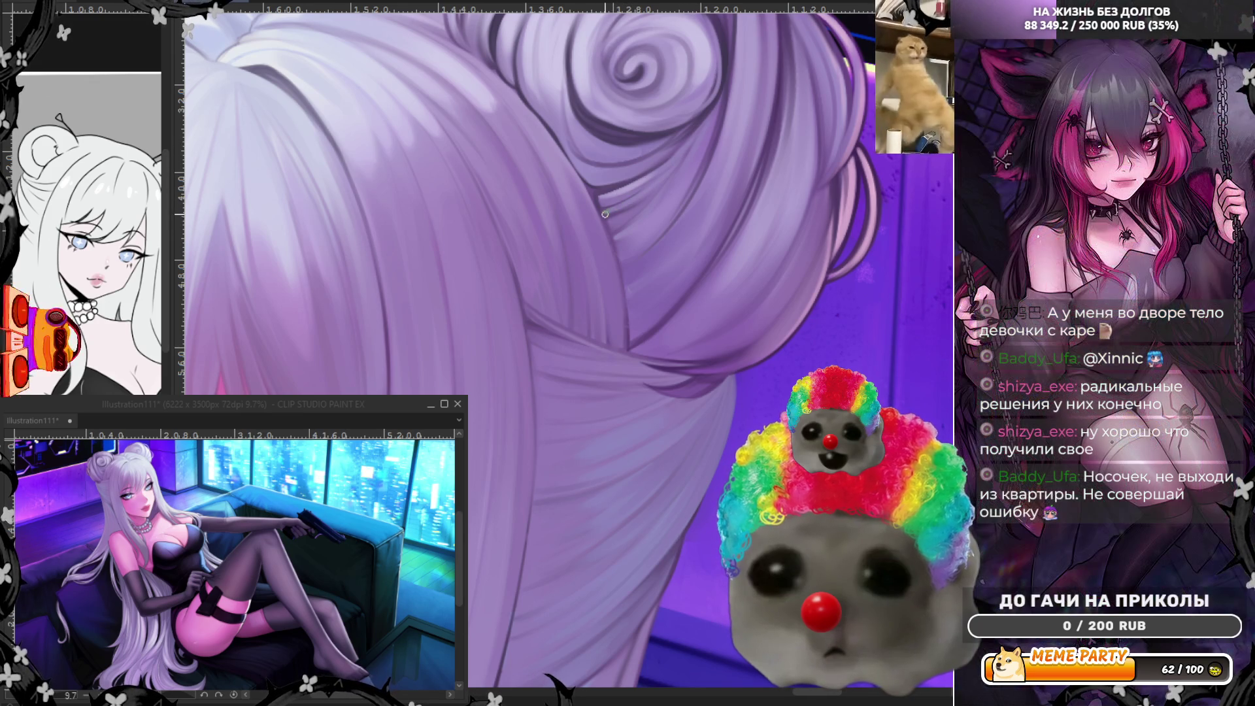
Paint a faint light strand up the bun, sample a hair colour, and darken the shadow line and edge below it.
drag(697, 182, 725, 103)
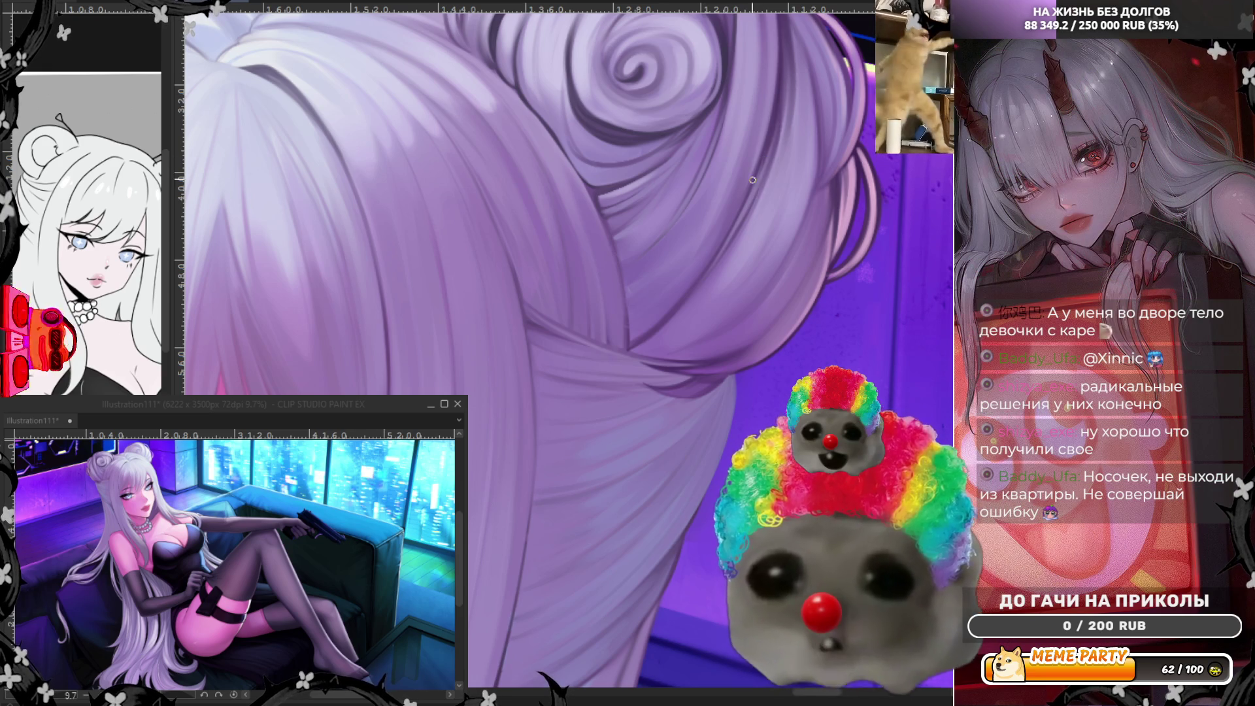
alt+click(664, 336)
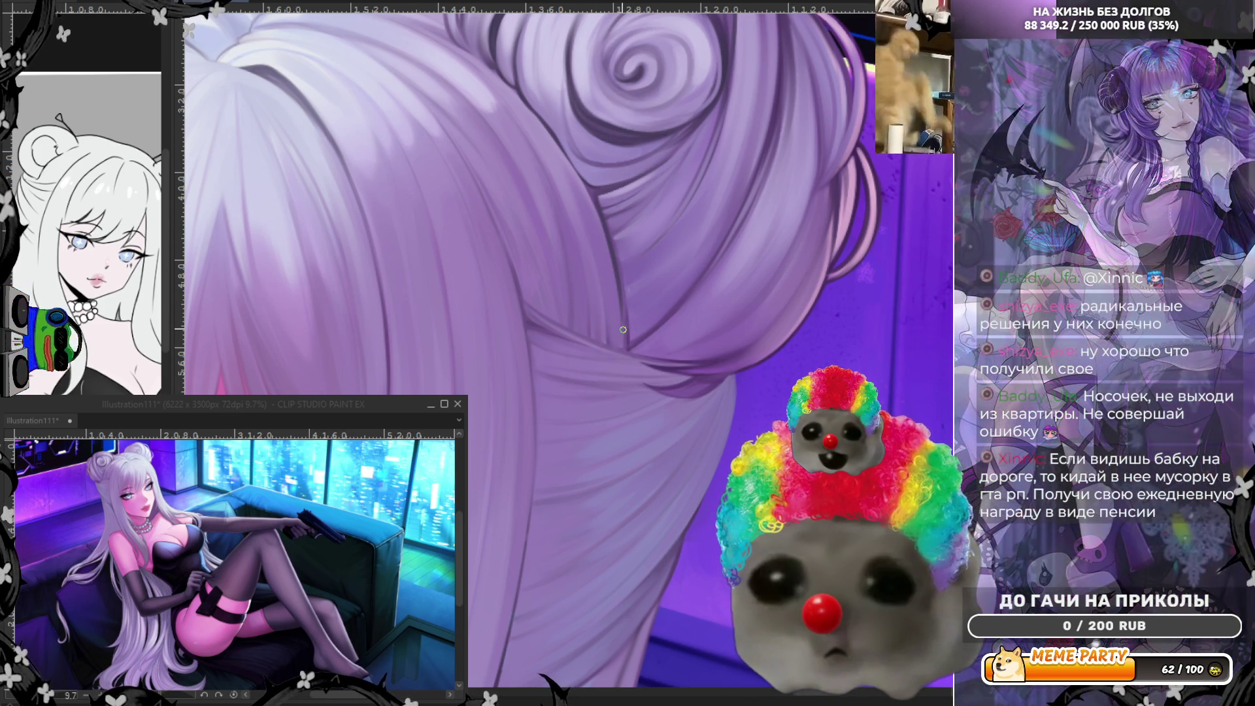
mouse_move(629, 344)
mouse_down()
mouse_move(610, 229)
mouse_move(621, 293)
mouse_move(608, 257)
mouse_up()
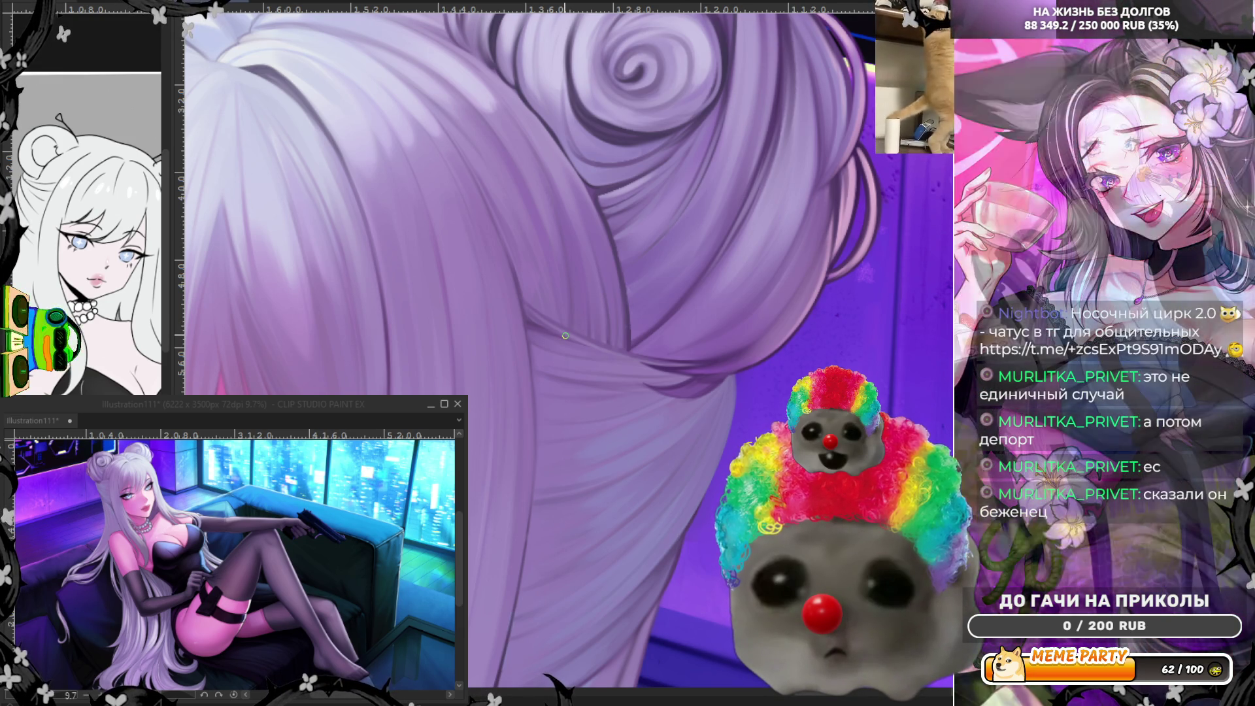
key(e)
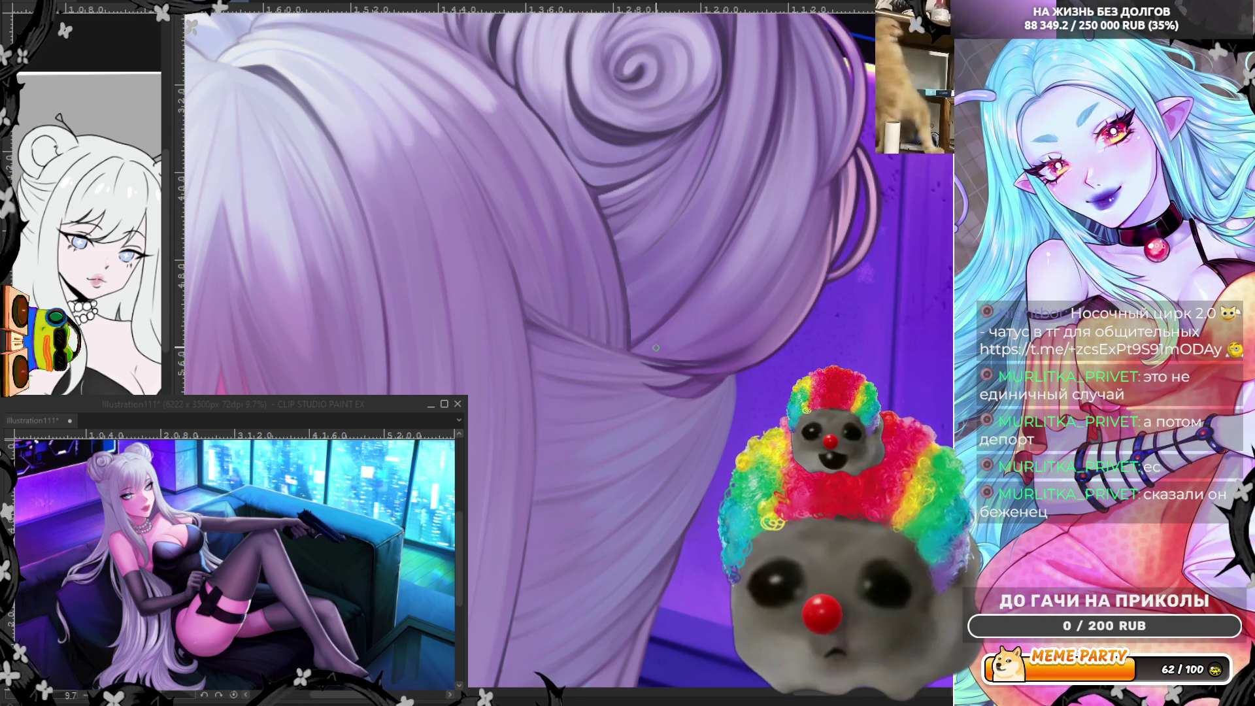
drag(632, 349, 706, 365)
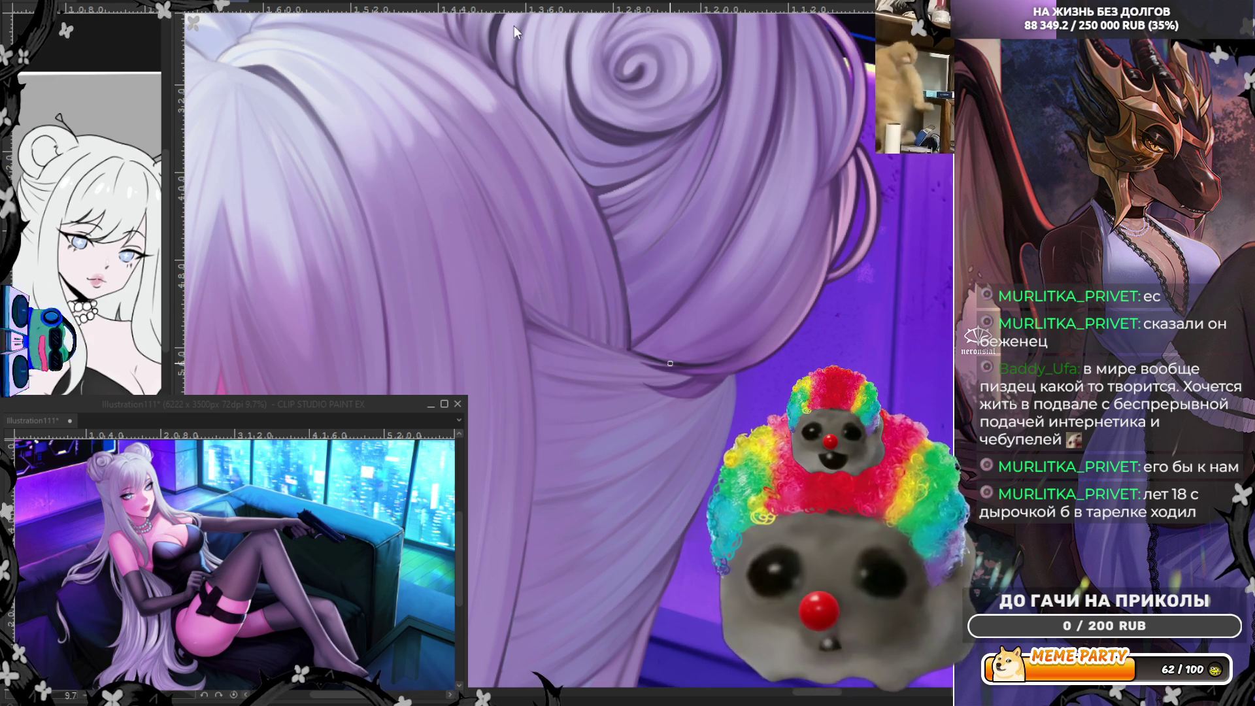
Flip the canvas view back to normal orientation and zoom out.
key(h)
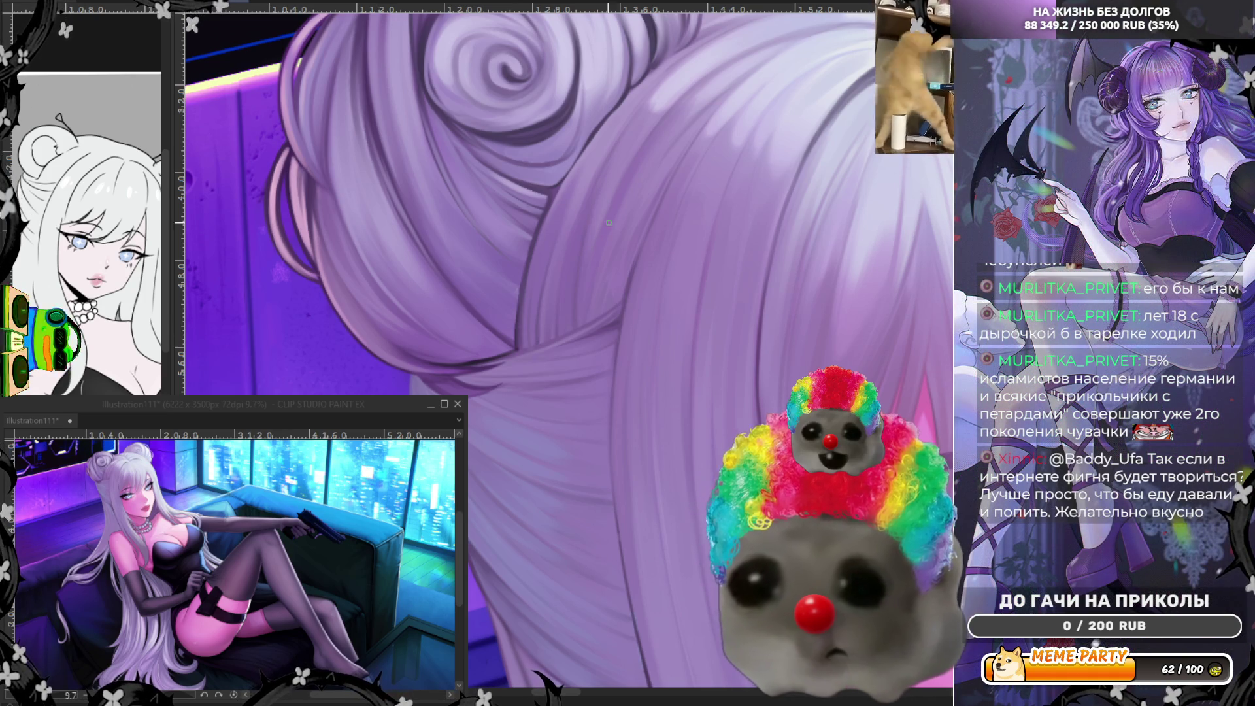
scroll(589, 170, down, 6)
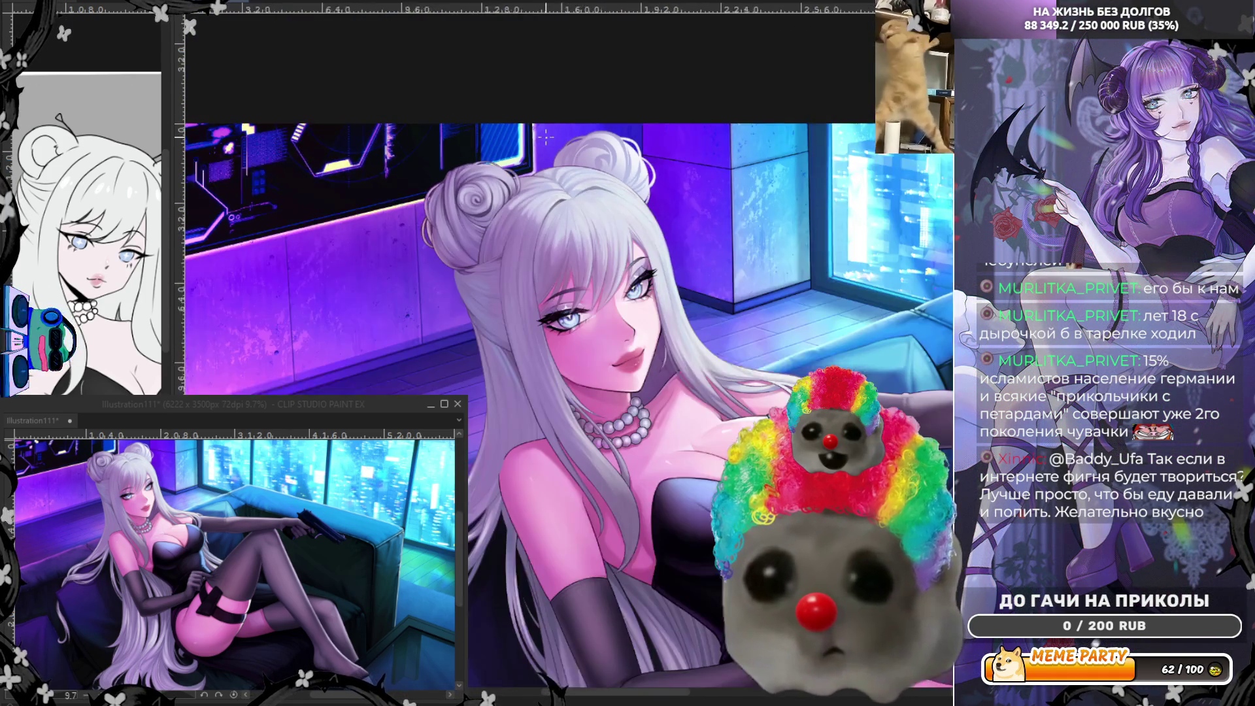
Zoom in and sample a colour from the hair.
scroll(546, 137, down, 2)
scroll(589, 147, up, 5)
scroll(593, 139, up, 3)
scroll(556, 196, up, 3)
alt+click(497, 267)
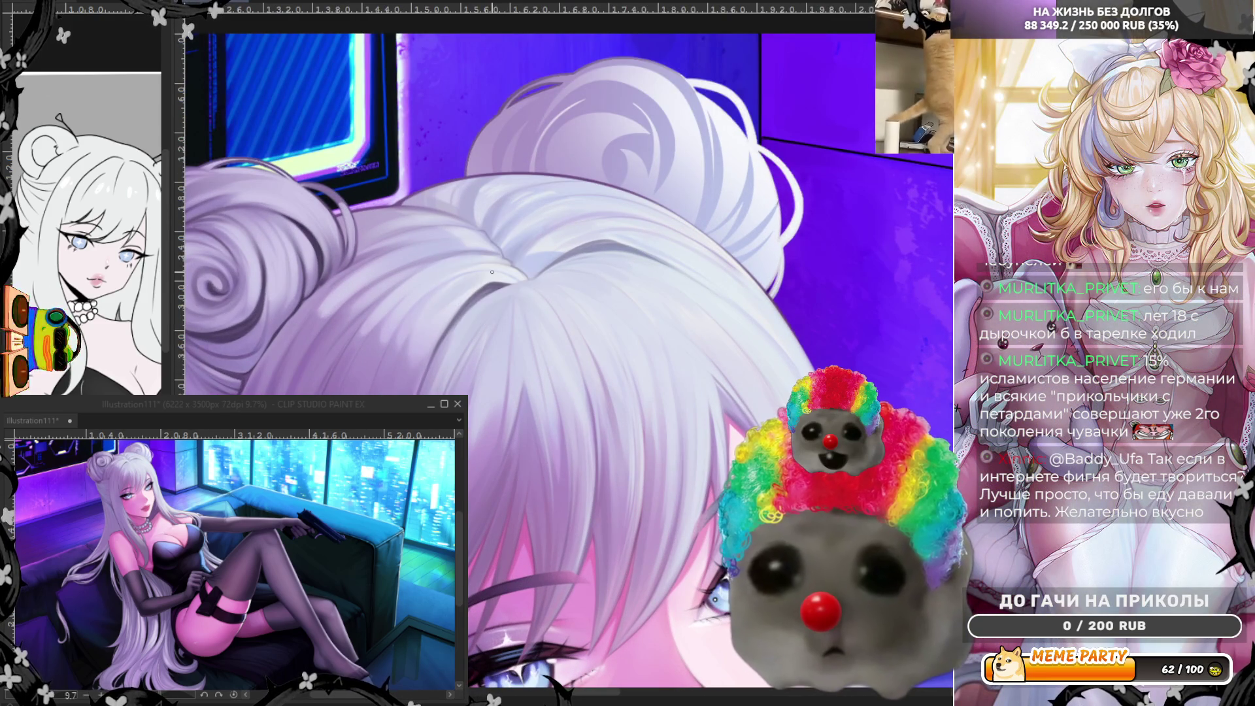
Mirror the canvas horizontally, zoom in on both hair buns, and undo the last change.
scroll(618, 98, down, 3)
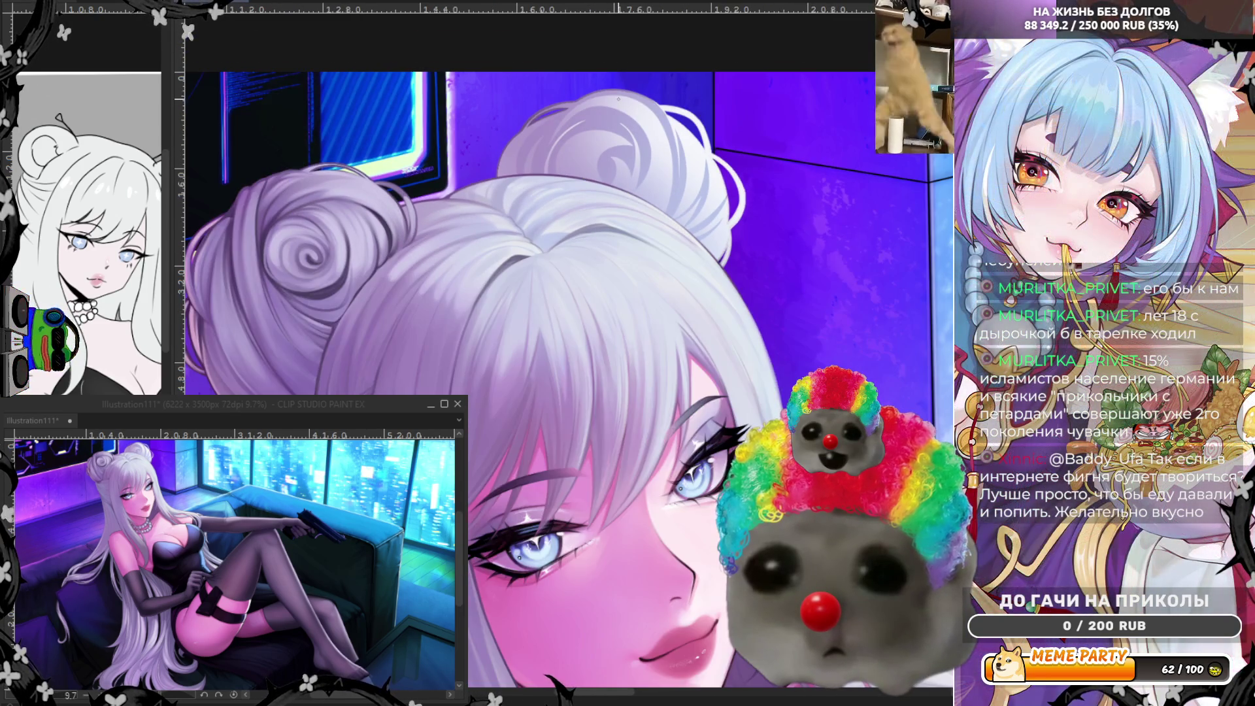
scroll(619, 99, up, 1)
key(h)
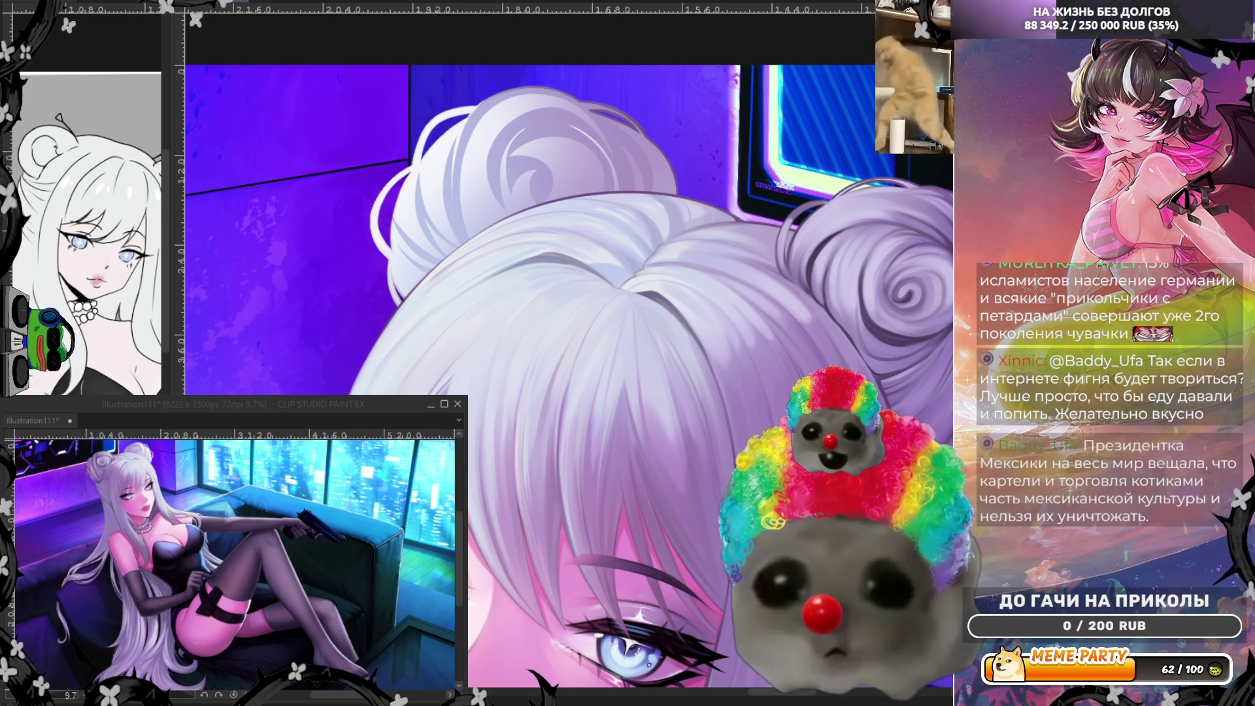
scroll(718, 111, down, 3)
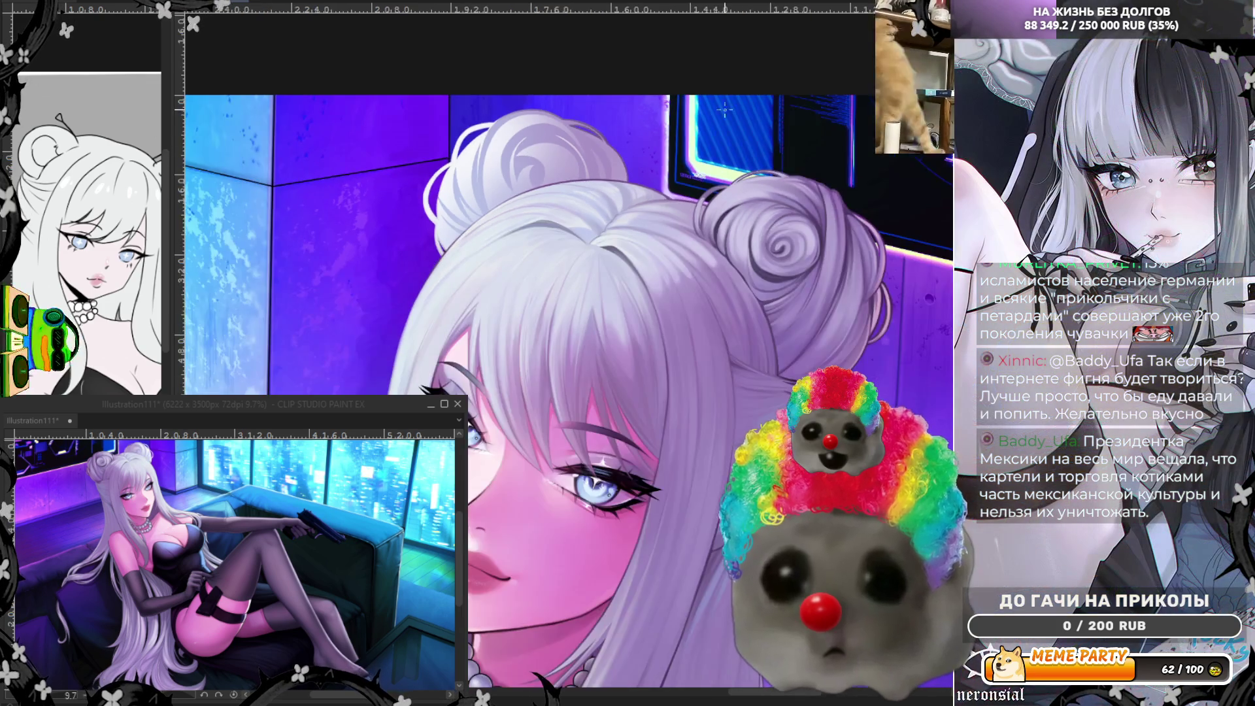
scroll(718, 111, up, 2)
scroll(580, 133, up, 1)
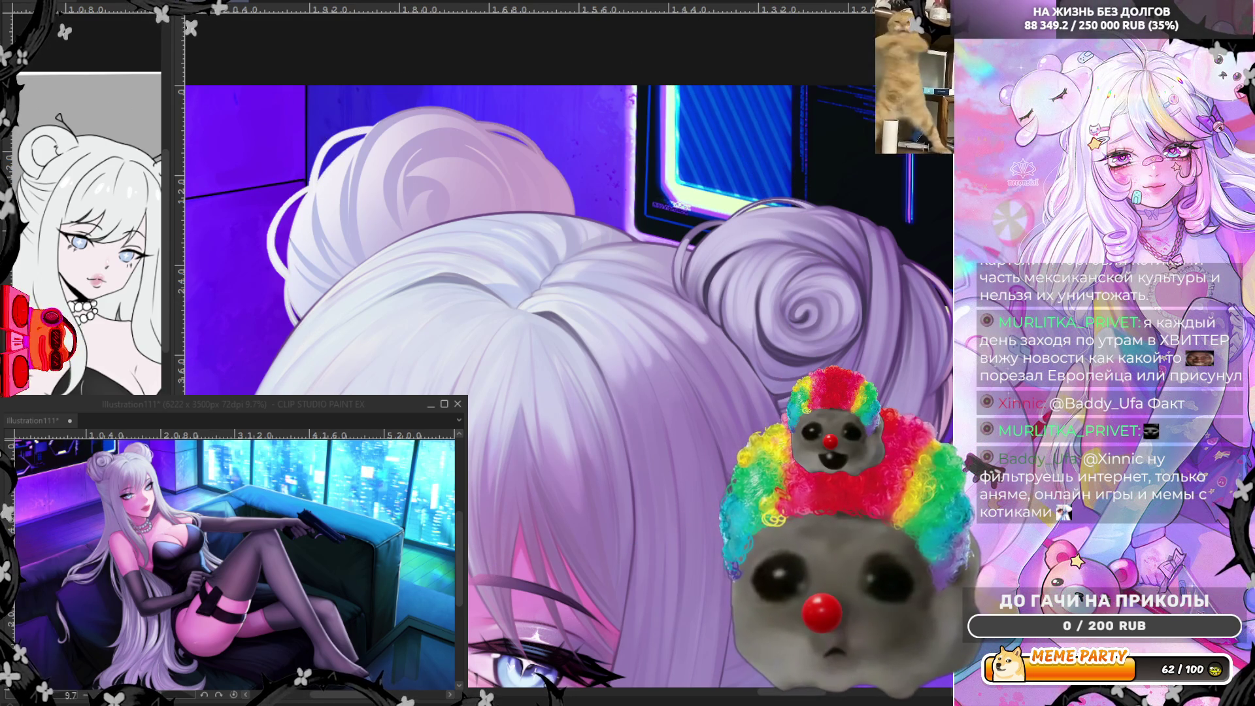
key(ctrl+z)
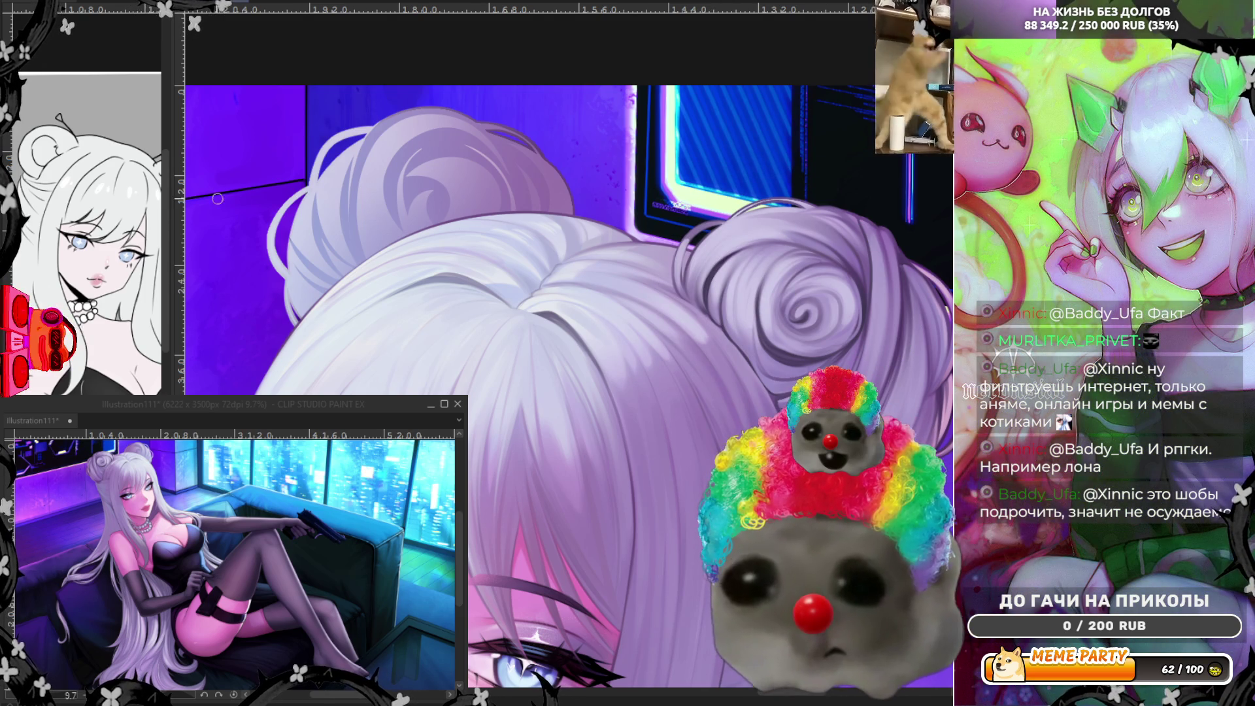
Paint a dark strand up along the left hair bun.
mouse_move(361, 268)
mouse_down()
mouse_move(353, 216)
mouse_move(366, 175)
mouse_up()
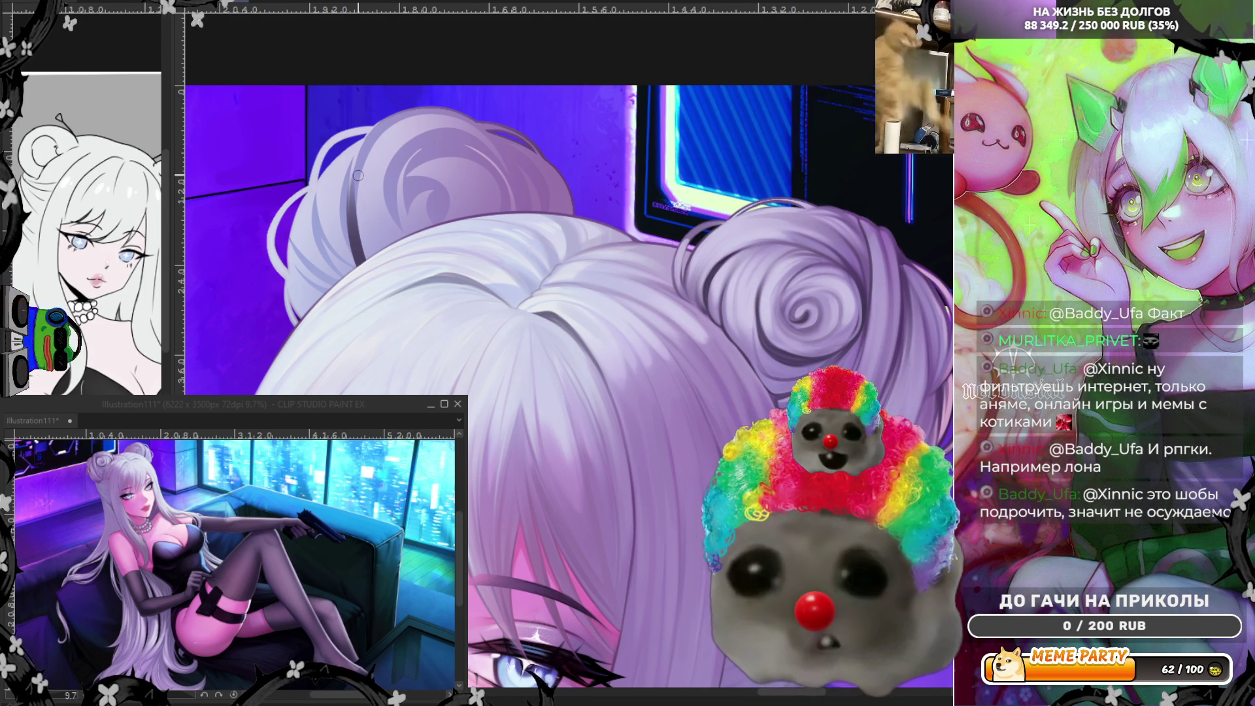
Undo the dark strand, try another dark stroke on the left bun, and undo it too.
key(ctrl+z)
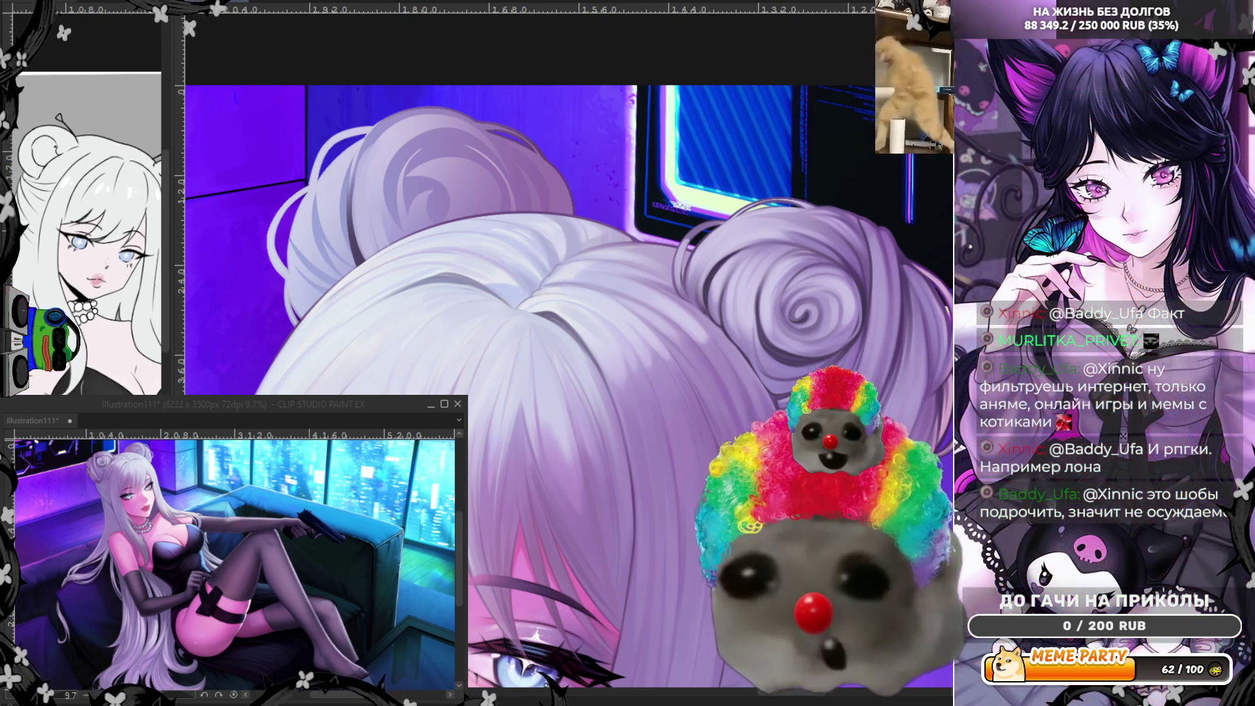
drag(392, 247, 383, 160)
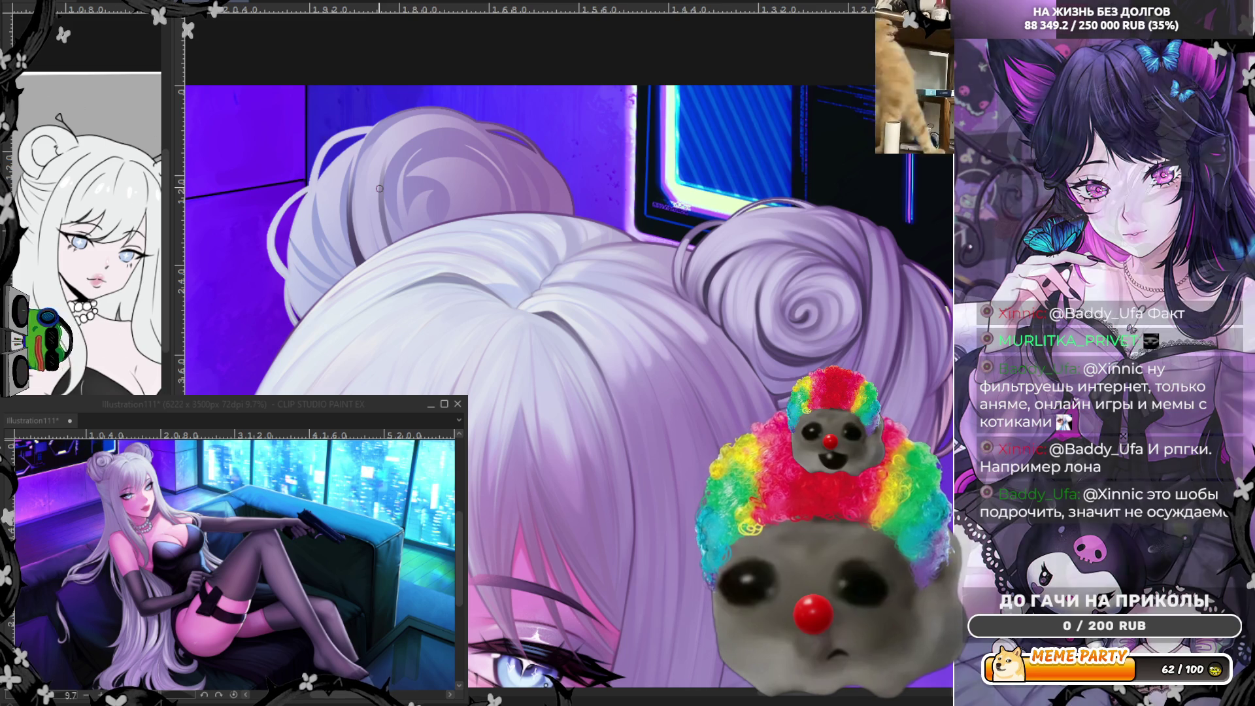
key(ctrl+z)
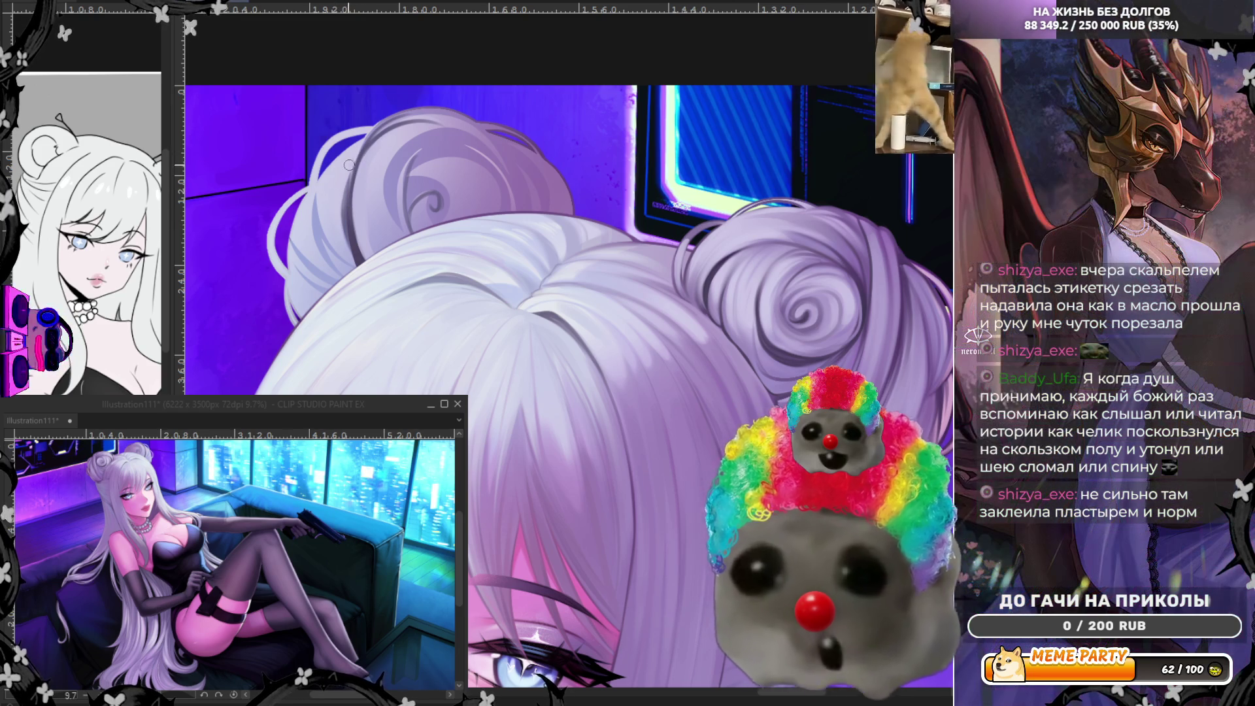
Sample the bun's lavender colour and paint three darker shading strokes along the hair edge below it.
alt+click(410, 153)
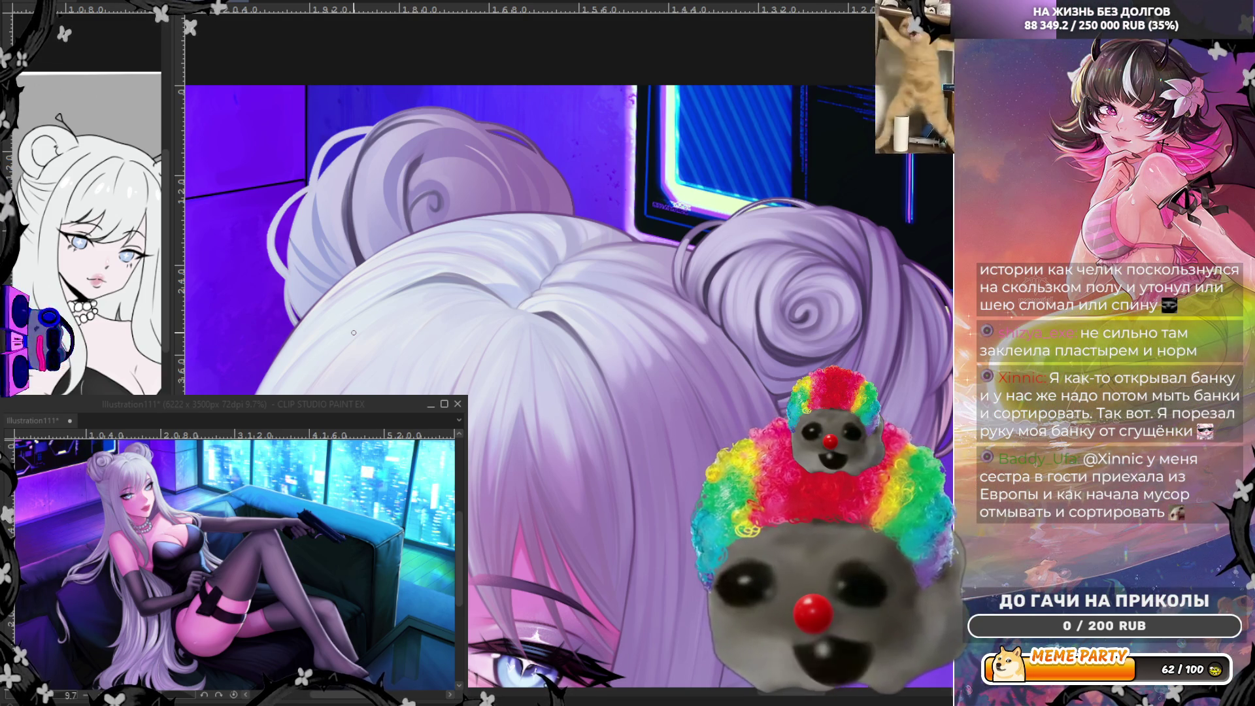
scroll(360, 211, up, 2)
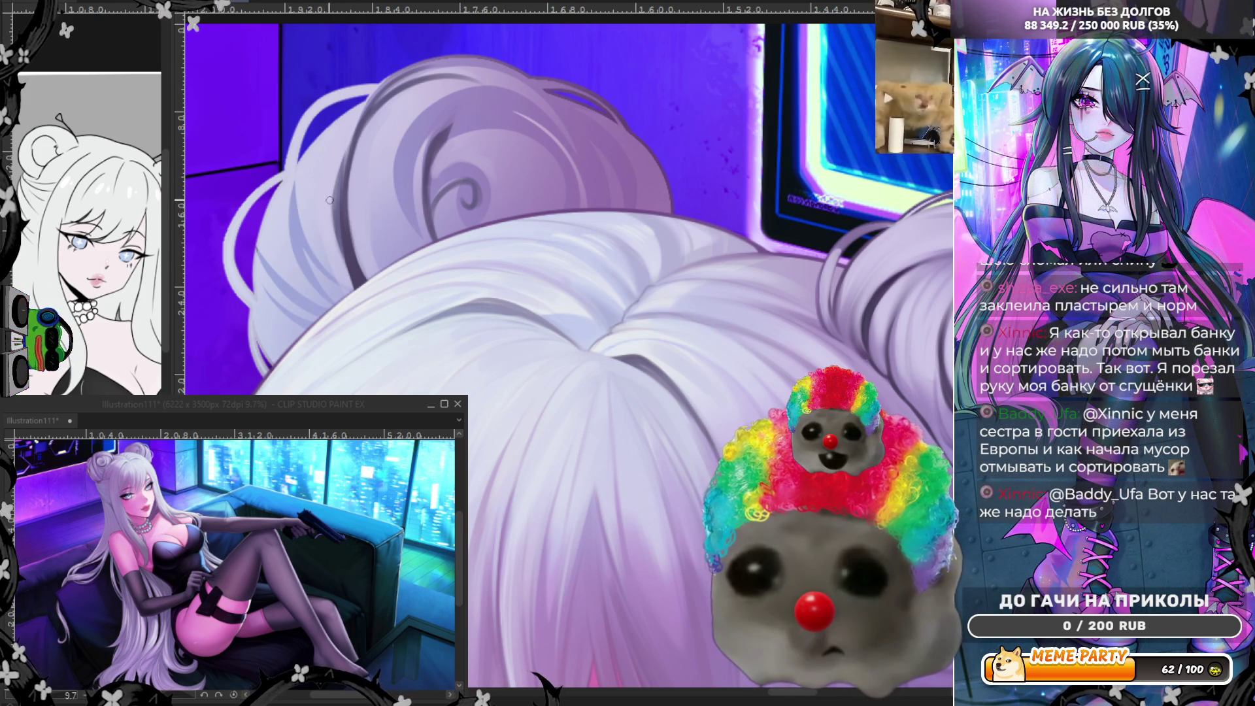
mouse_move(352, 143)
mouse_down()
mouse_move(335, 206)
mouse_move(358, 283)
mouse_up()
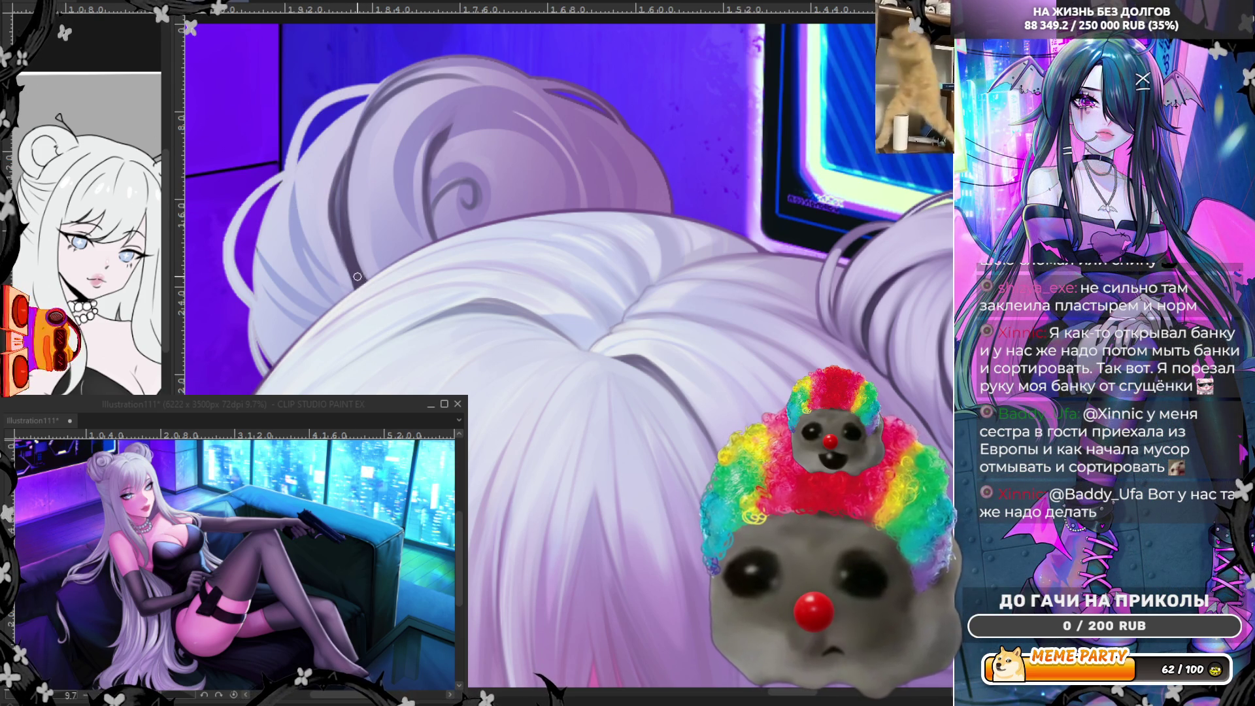
mouse_move(323, 140)
mouse_down()
mouse_move(301, 213)
mouse_move(362, 285)
mouse_up()
mouse_move(320, 179)
mouse_down()
mouse_move(304, 177)
mouse_move(308, 239)
mouse_move(342, 280)
mouse_up()
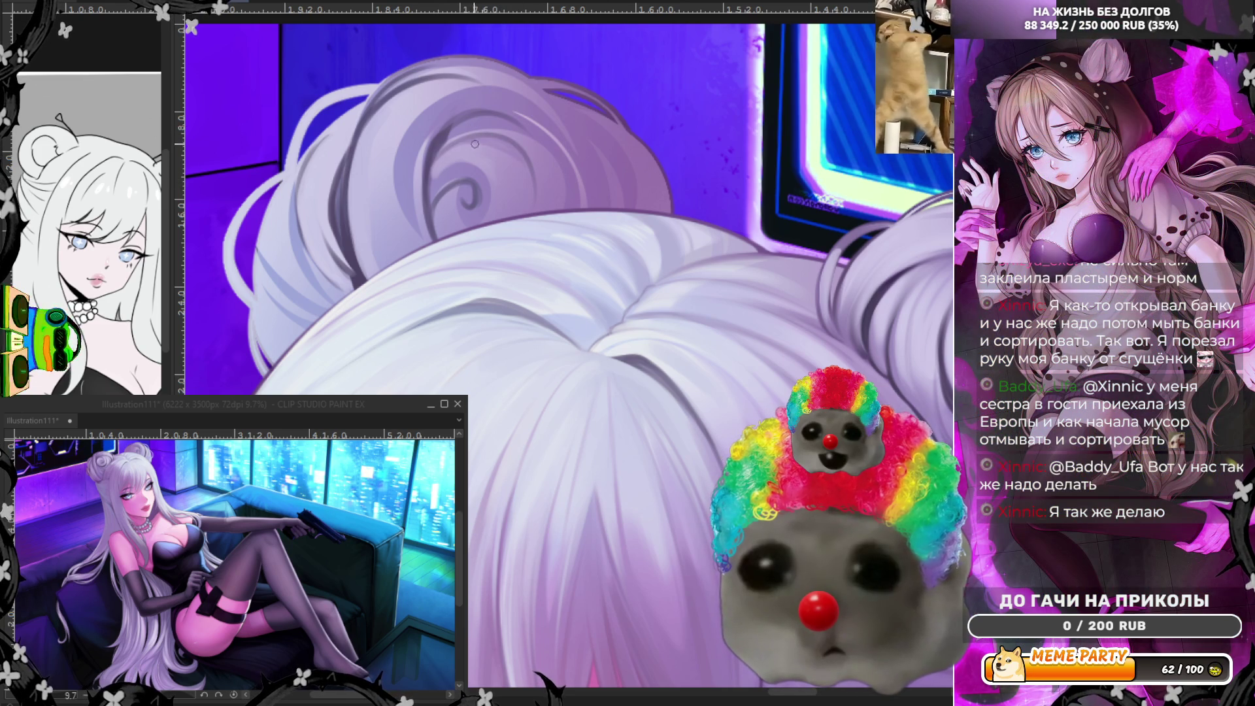
scroll(509, 198, down, 1)
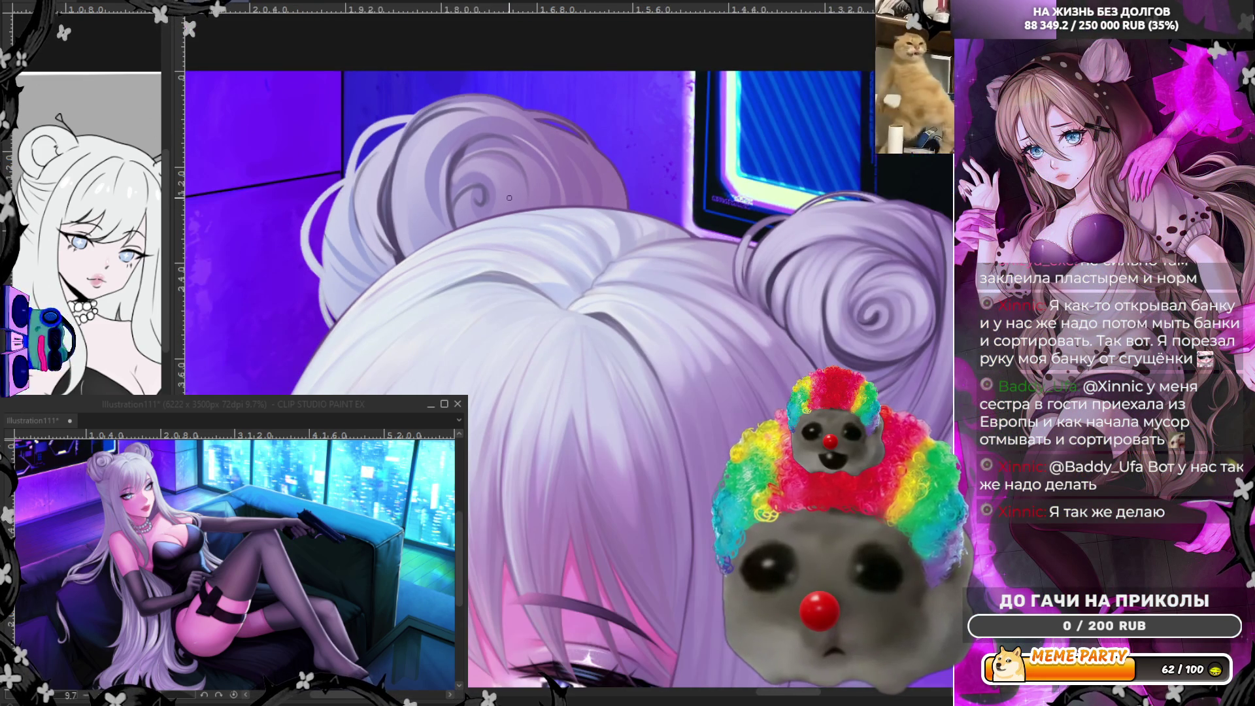
Un-mirror the canvas view and zoom in closely on the hair buns.
key(h)
scroll(320, 279, up, 2)
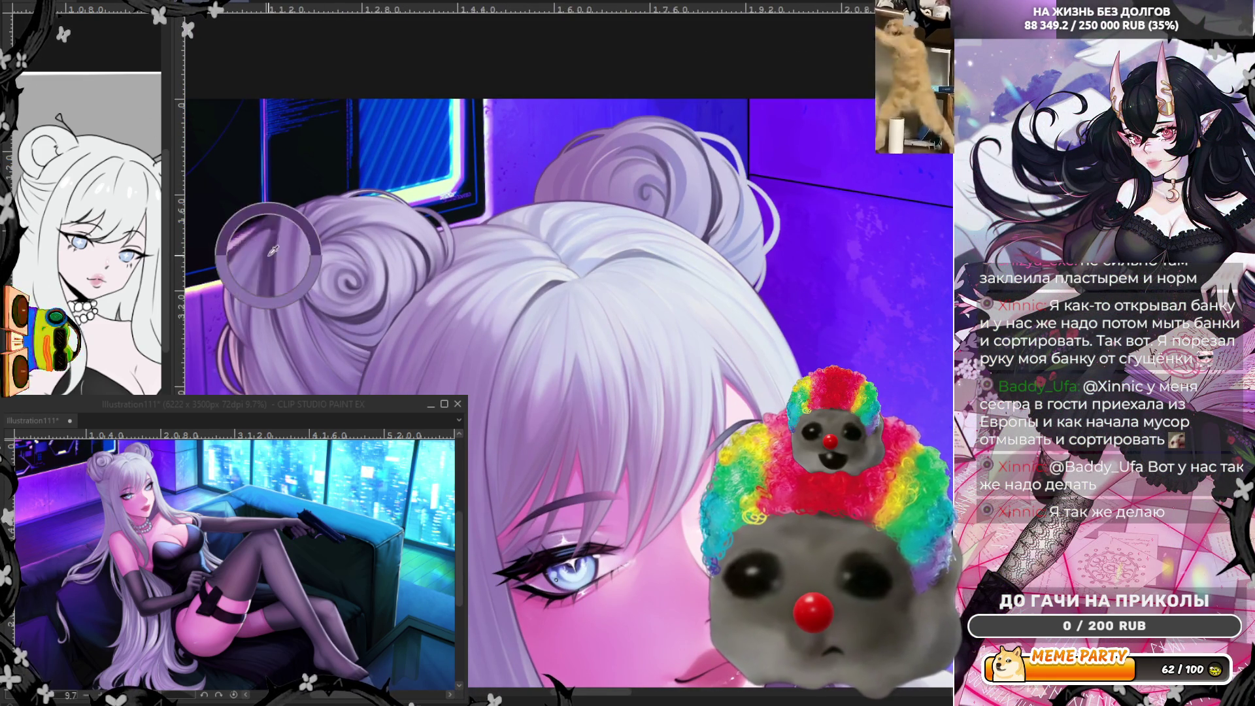
scroll(263, 268, up, 1)
scroll(543, 372, up, 1)
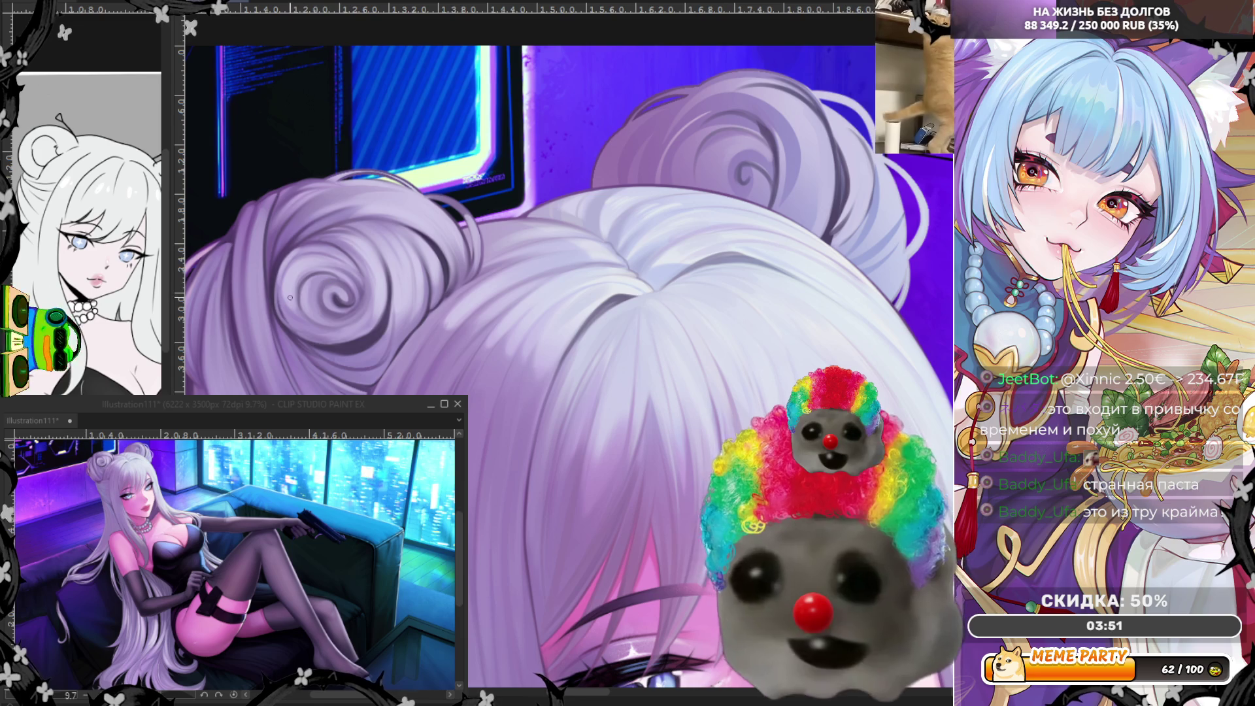
Sample the lavender hair colour, then mirror the canvas view horizontally again.
alt+click(301, 288)
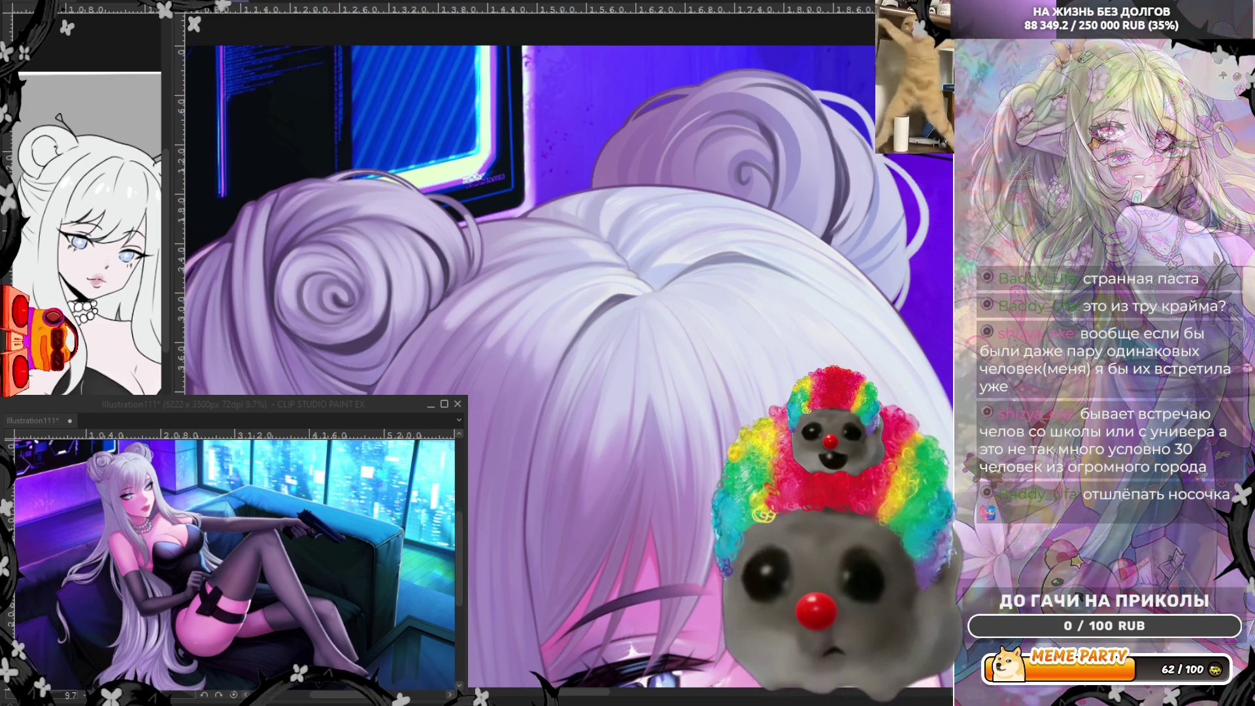
key(h)
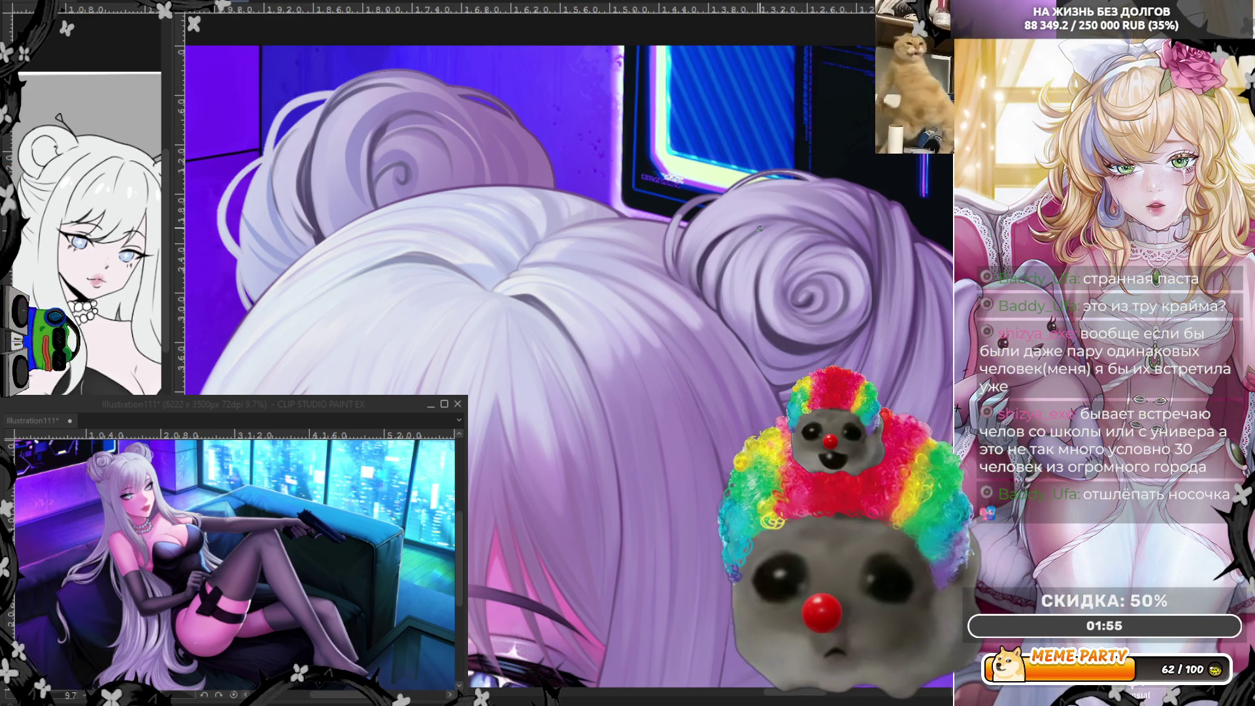
Scroll down the canvas view to inspect the twin hair buns.
scroll(724, 257, down, 4)
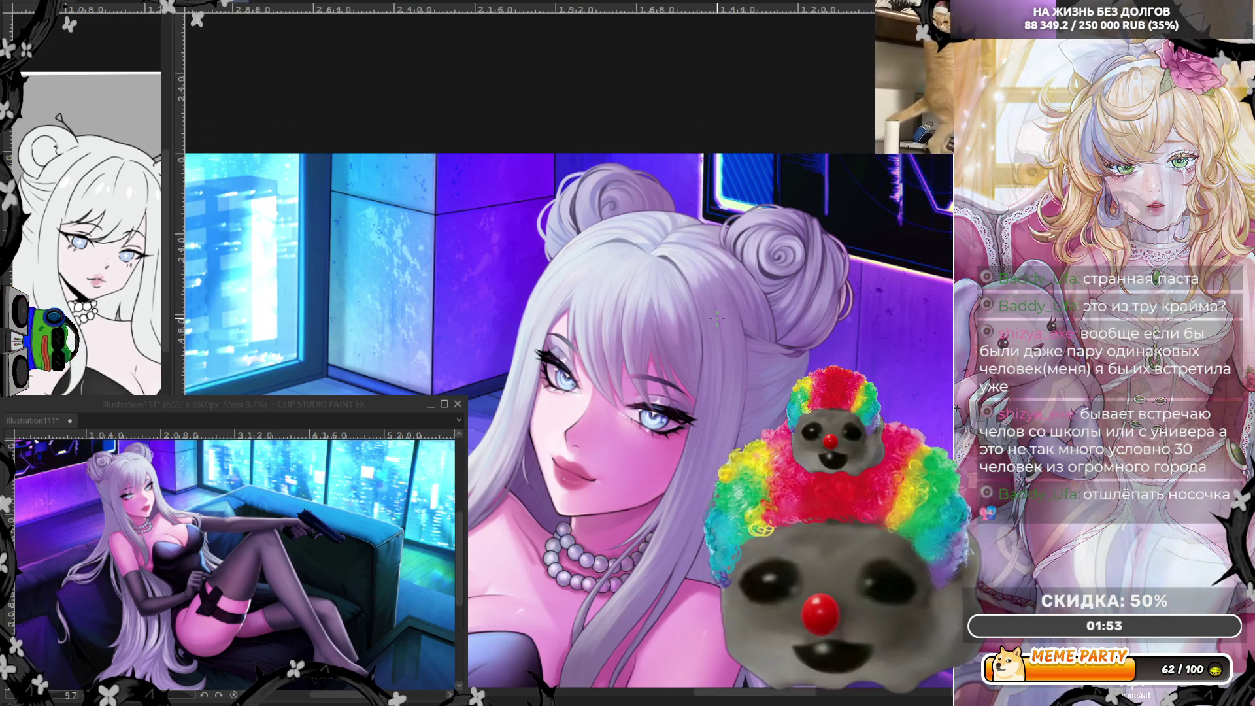
scroll(680, 242, up, 3)
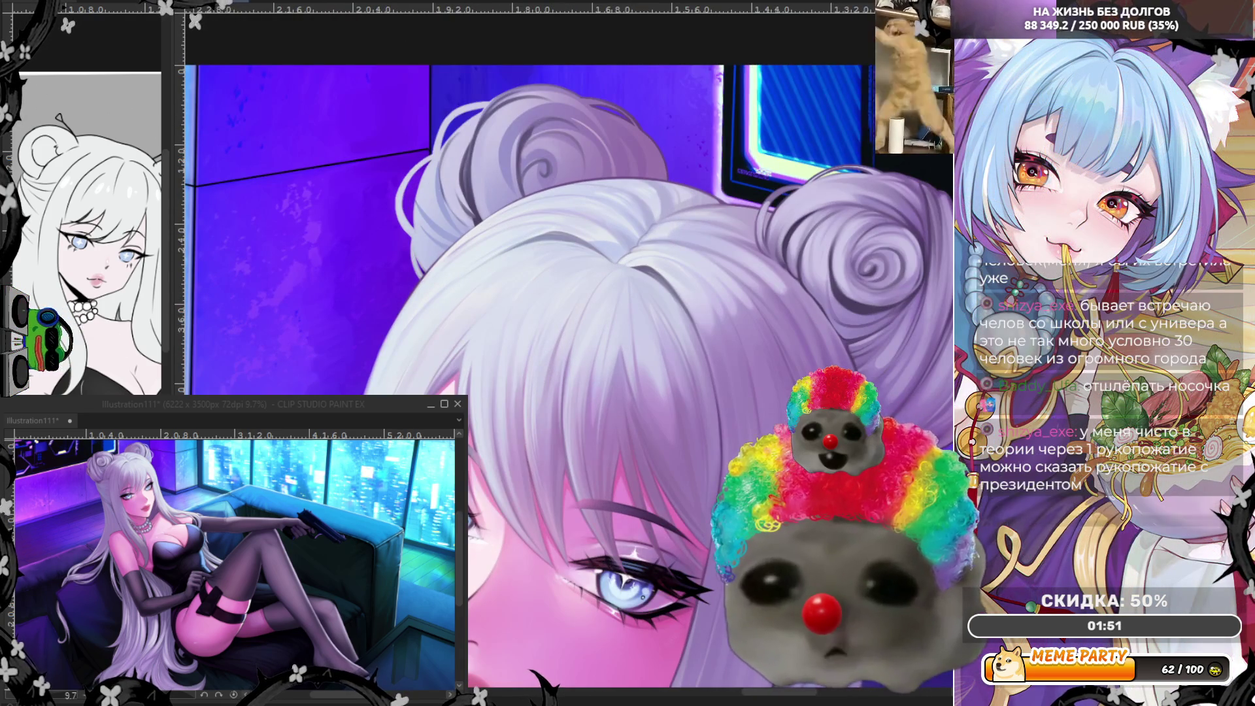
mouse_move(755, 132)
mouse_down()
mouse_move(719, 172)
mouse_move(710, 156)
mouse_up()
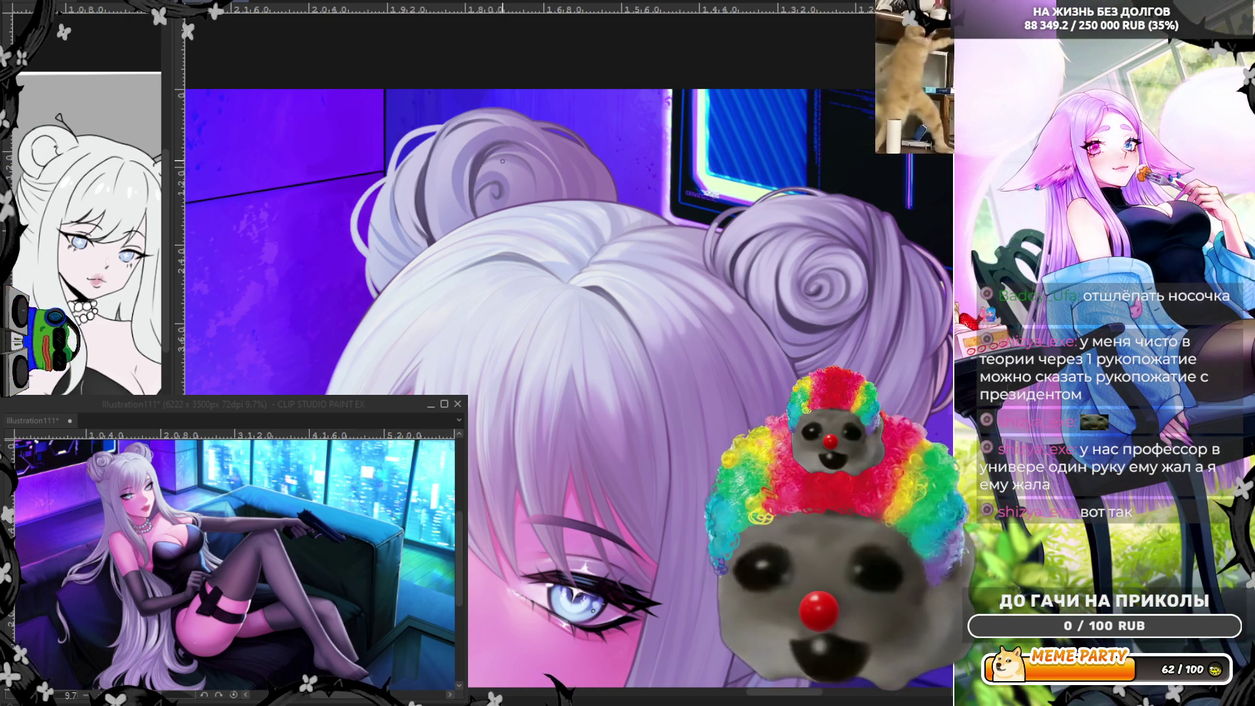
Sample the bun's colour and paint a lighter highlight stroke across the hair bun.
alt+click(472, 171)
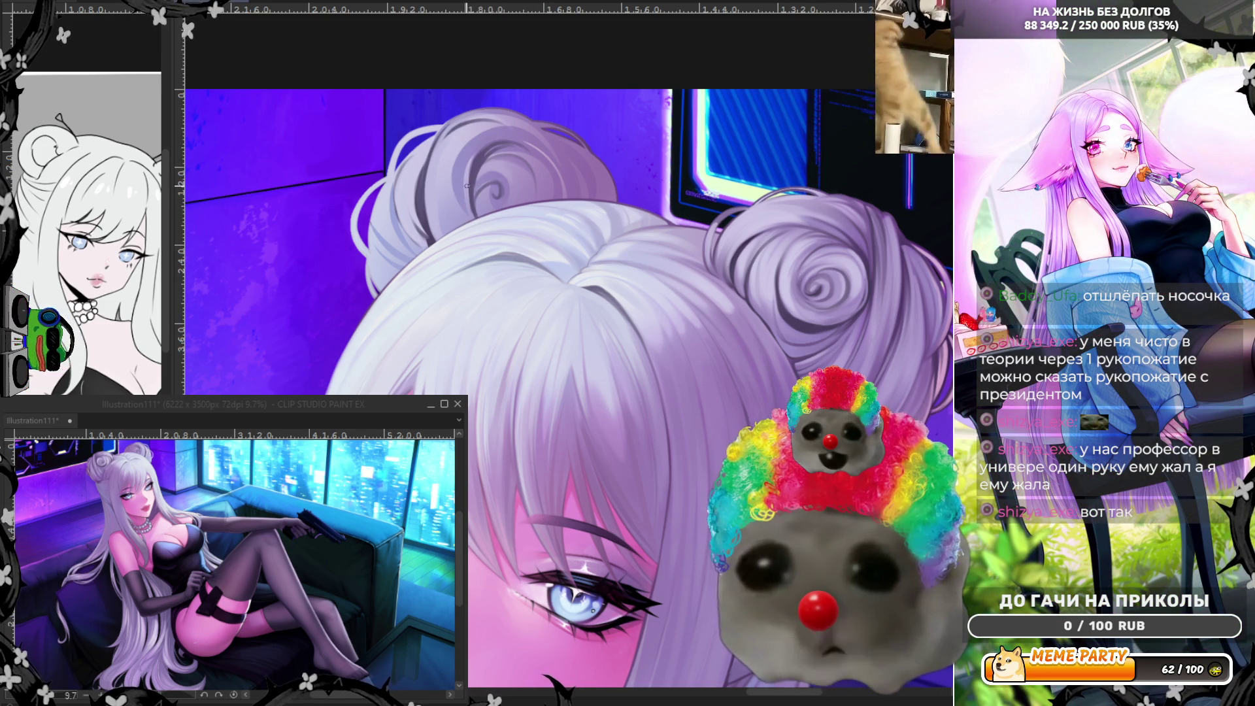
drag(484, 149, 469, 182)
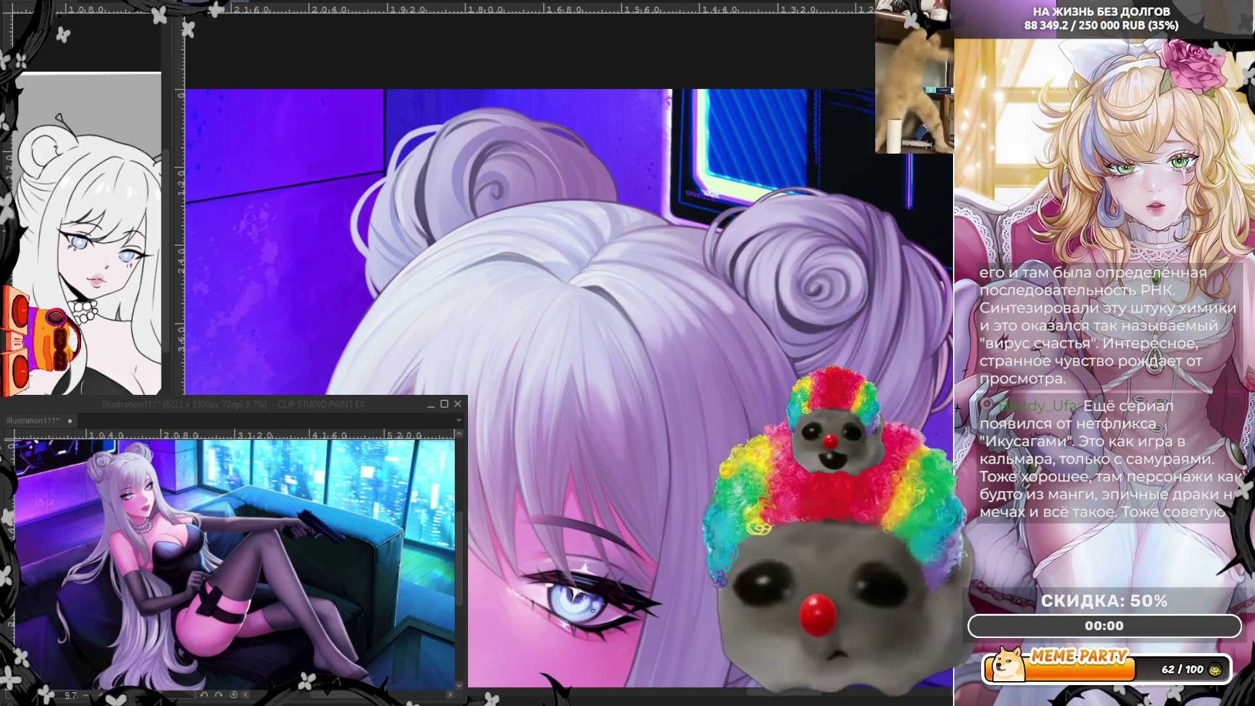
Zoom in close on the buns and darken the curl of the right hair bun.
scroll(582, 85, down, 3)
scroll(834, 281, up, 2)
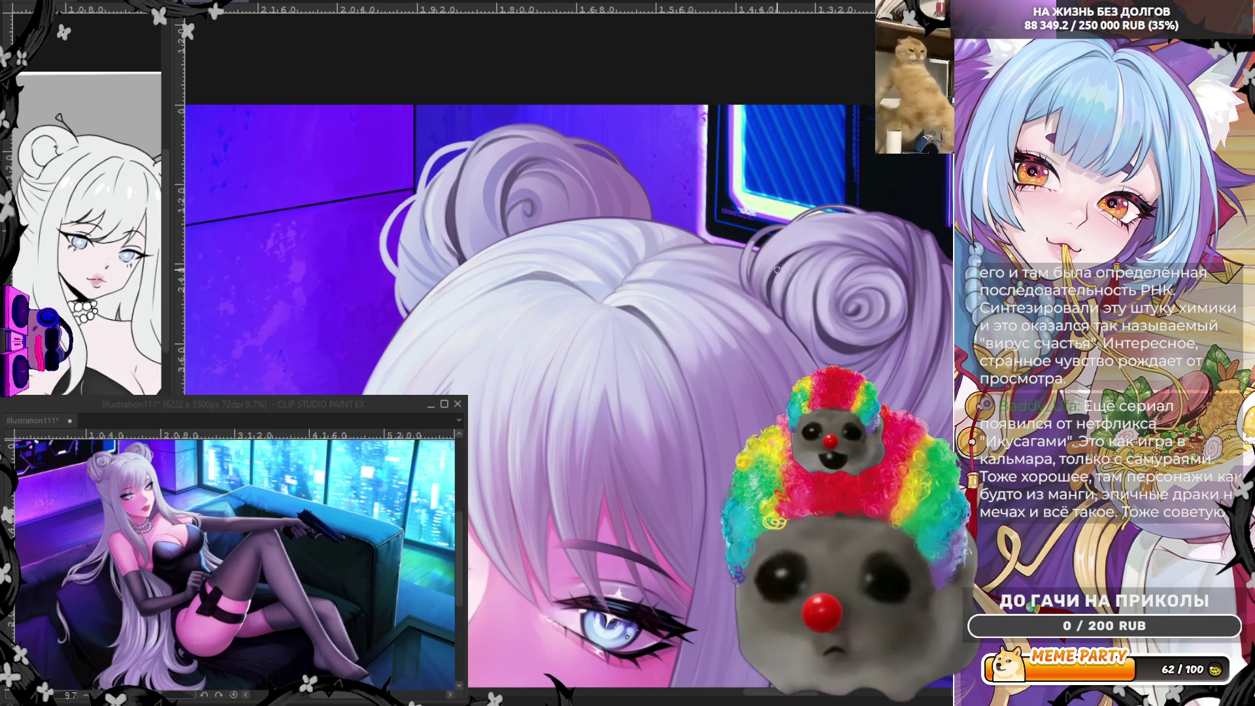
scroll(340, 204, down, 1)
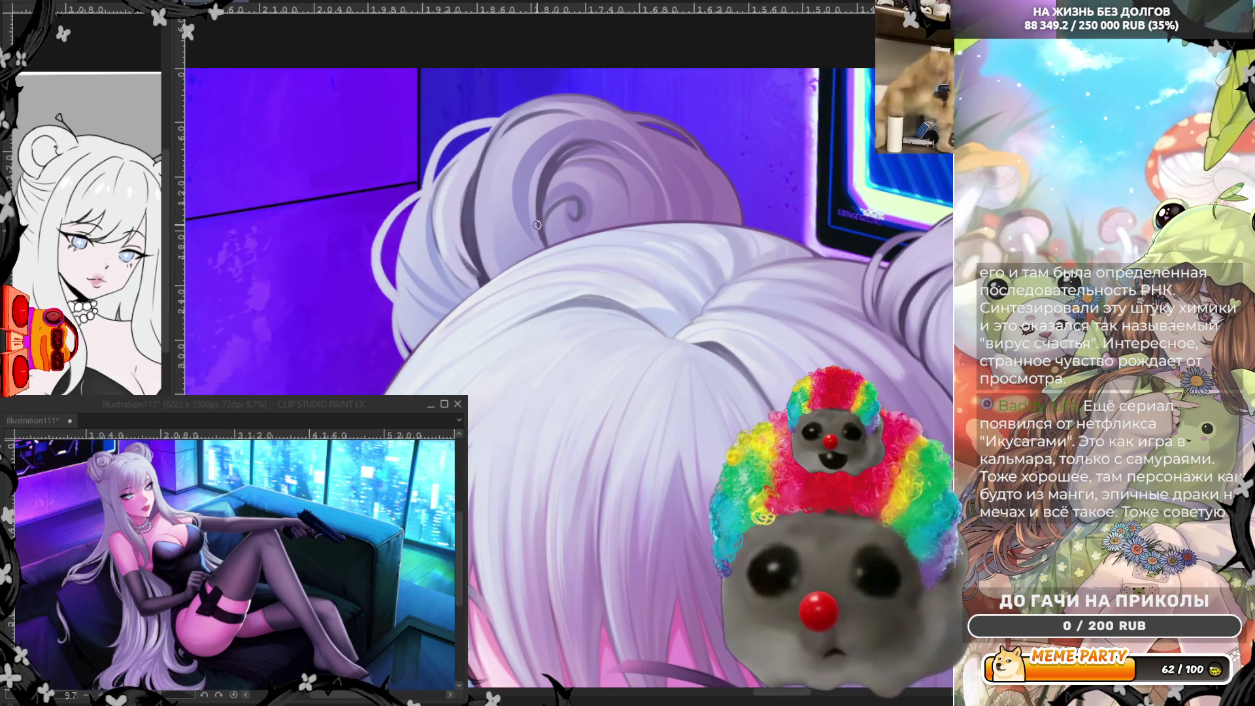
scroll(601, 193, up, 2)
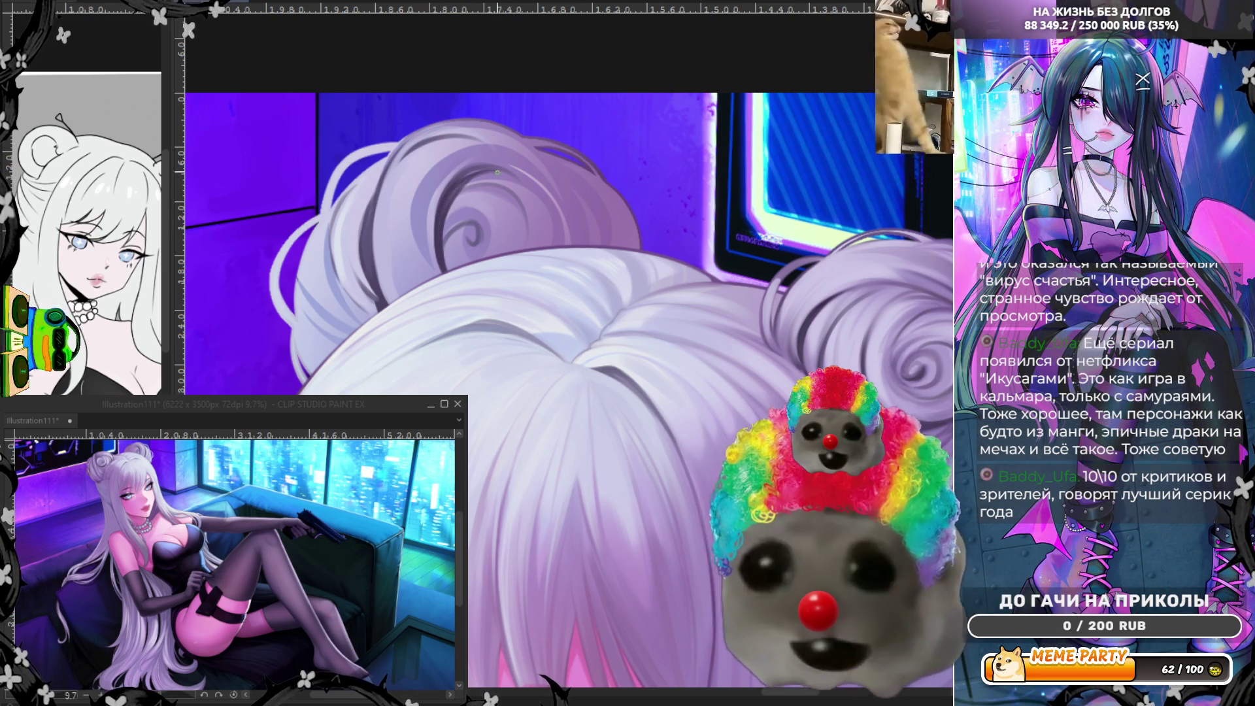
drag(445, 218, 496, 170)
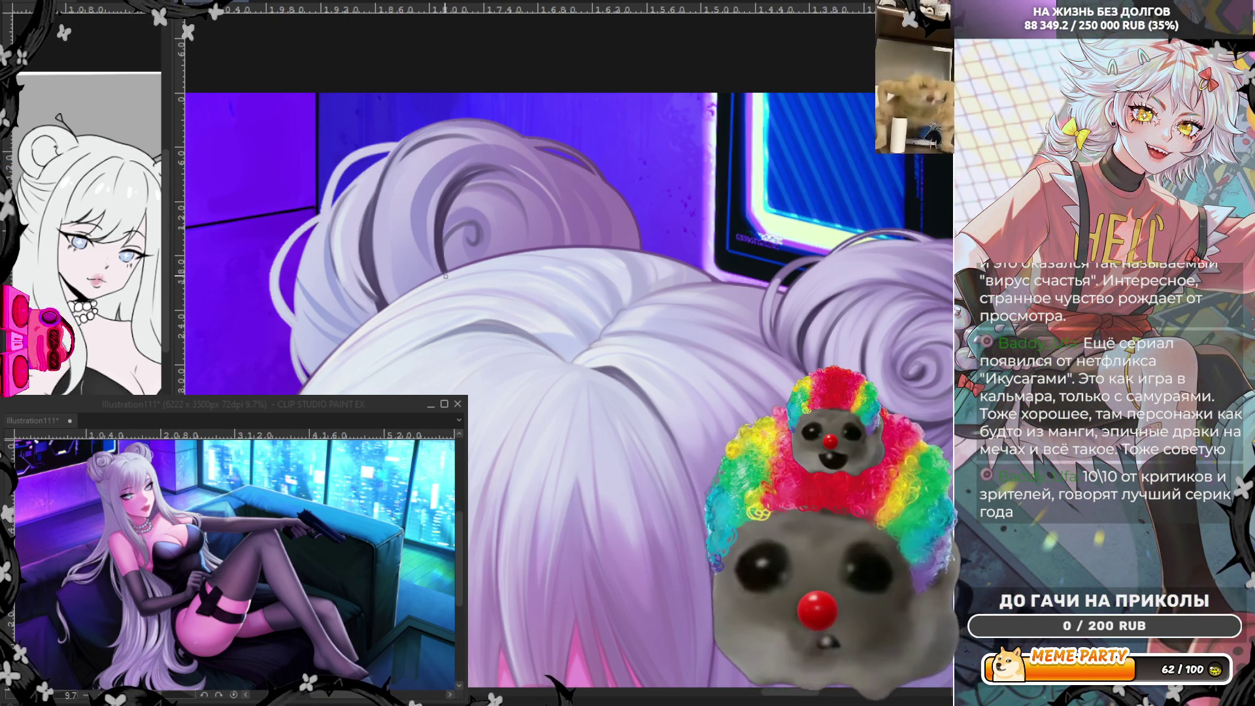
Add two darker shading strands inside the right bun's swirl.
drag(443, 251, 468, 243)
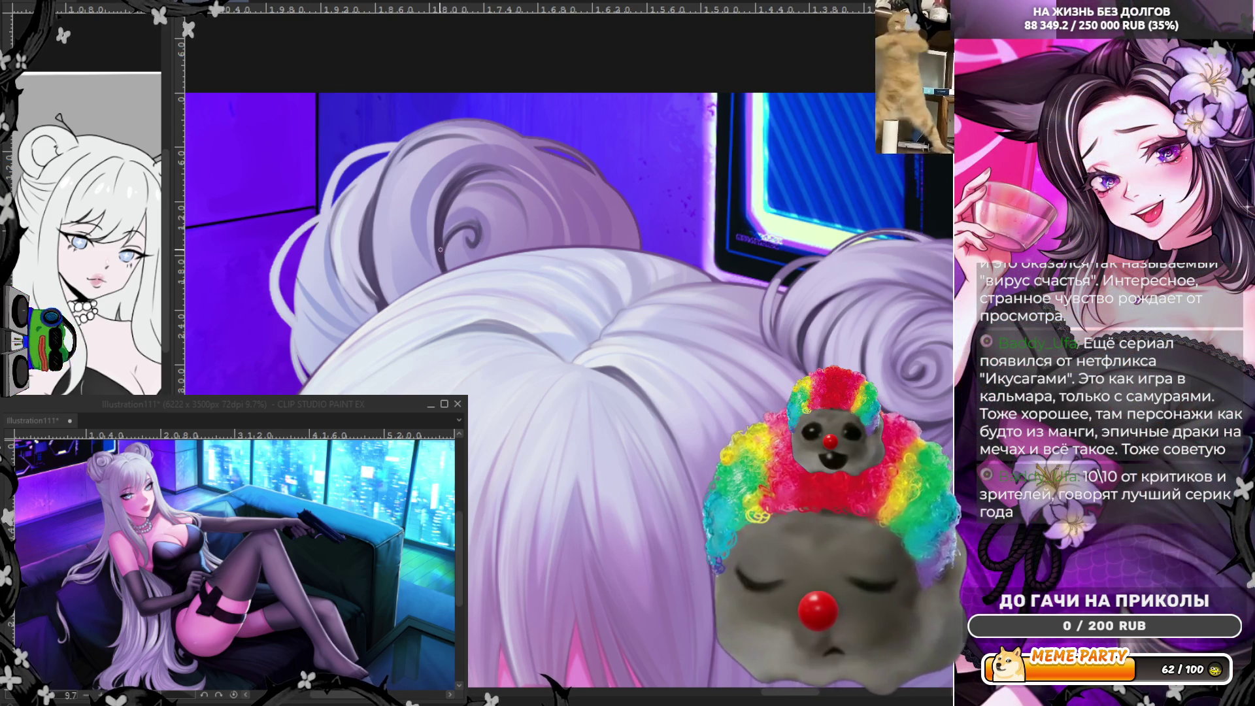
drag(440, 249, 472, 222)
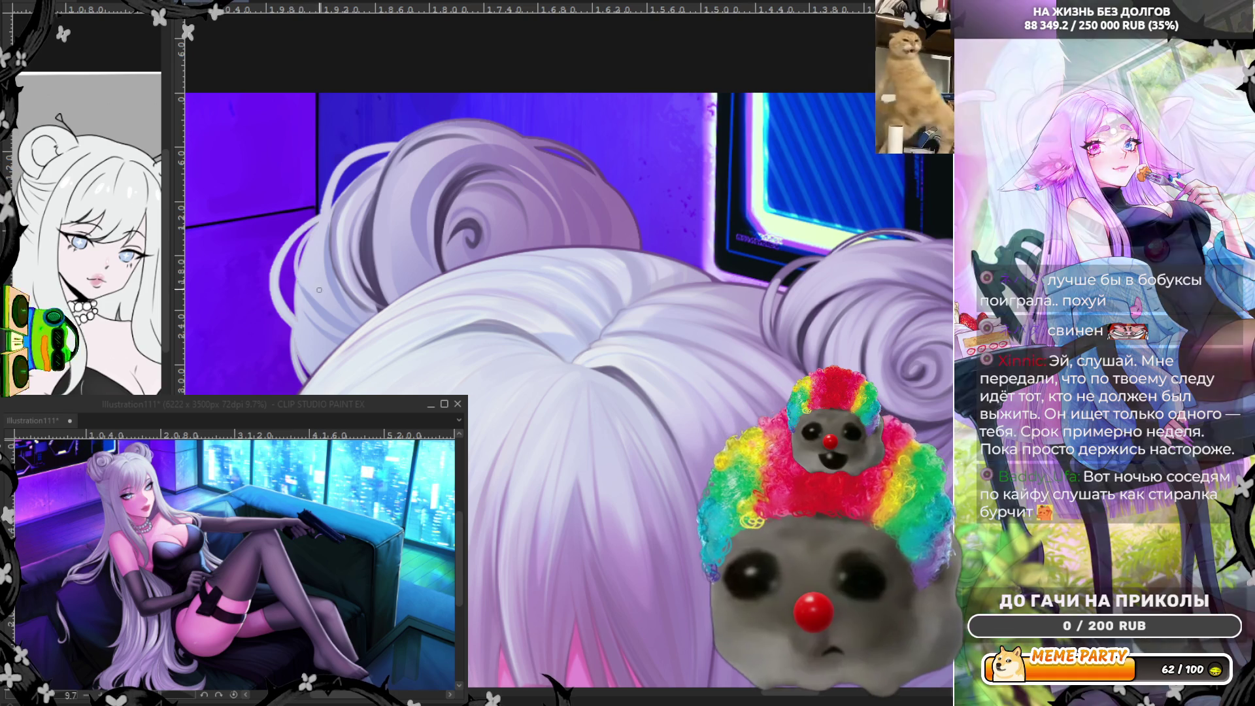
Flip the canvas view horizontally with H to review the buns, then flip it back.
scroll(365, 263, down, 5)
scroll(366, 263, up, 5)
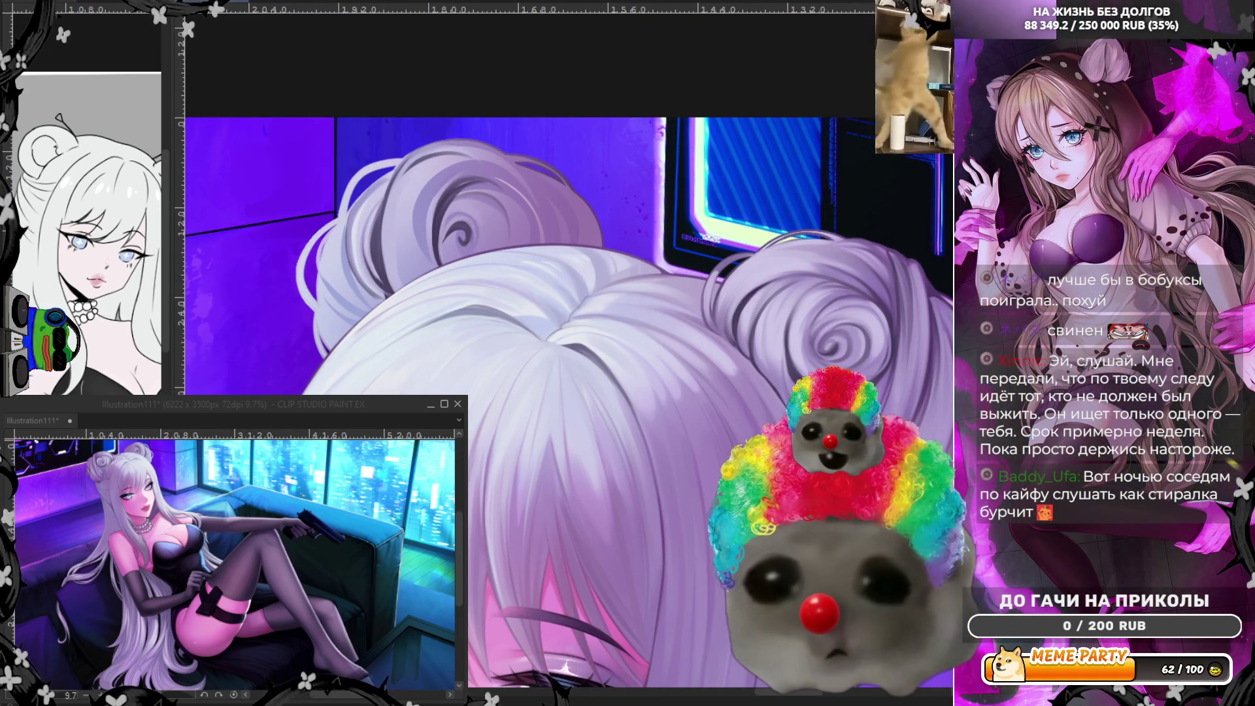
key(h)
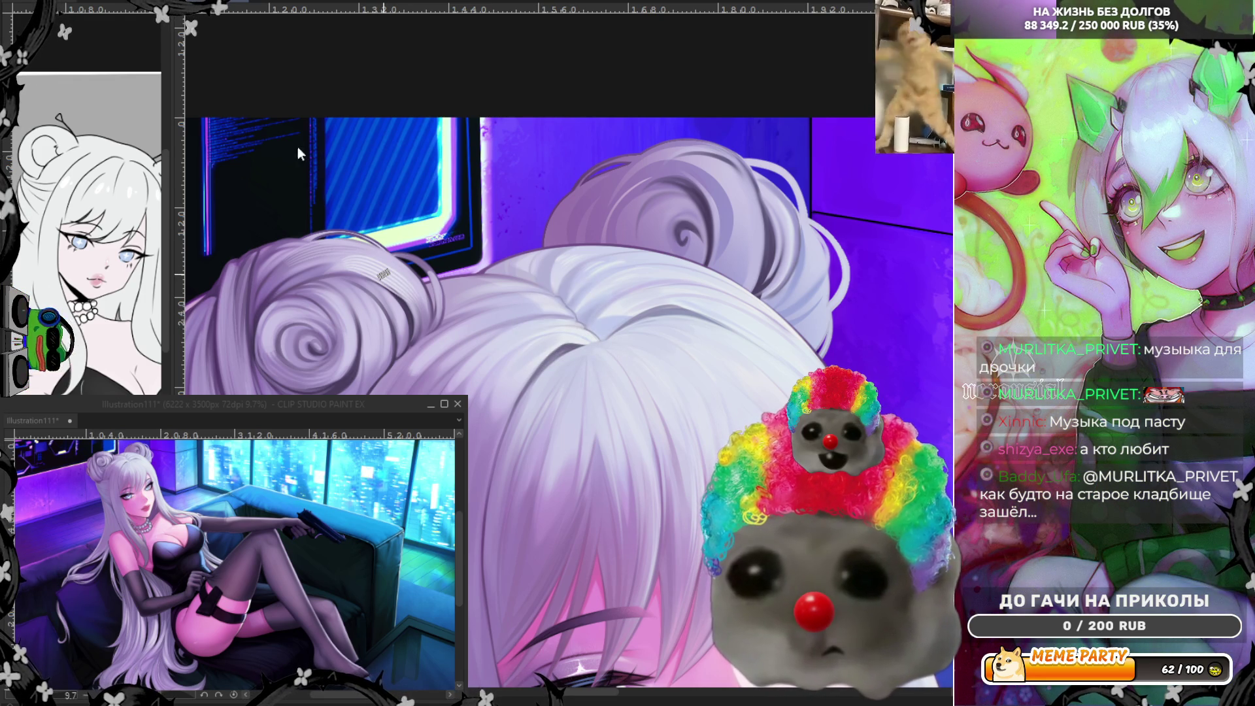
key(h)
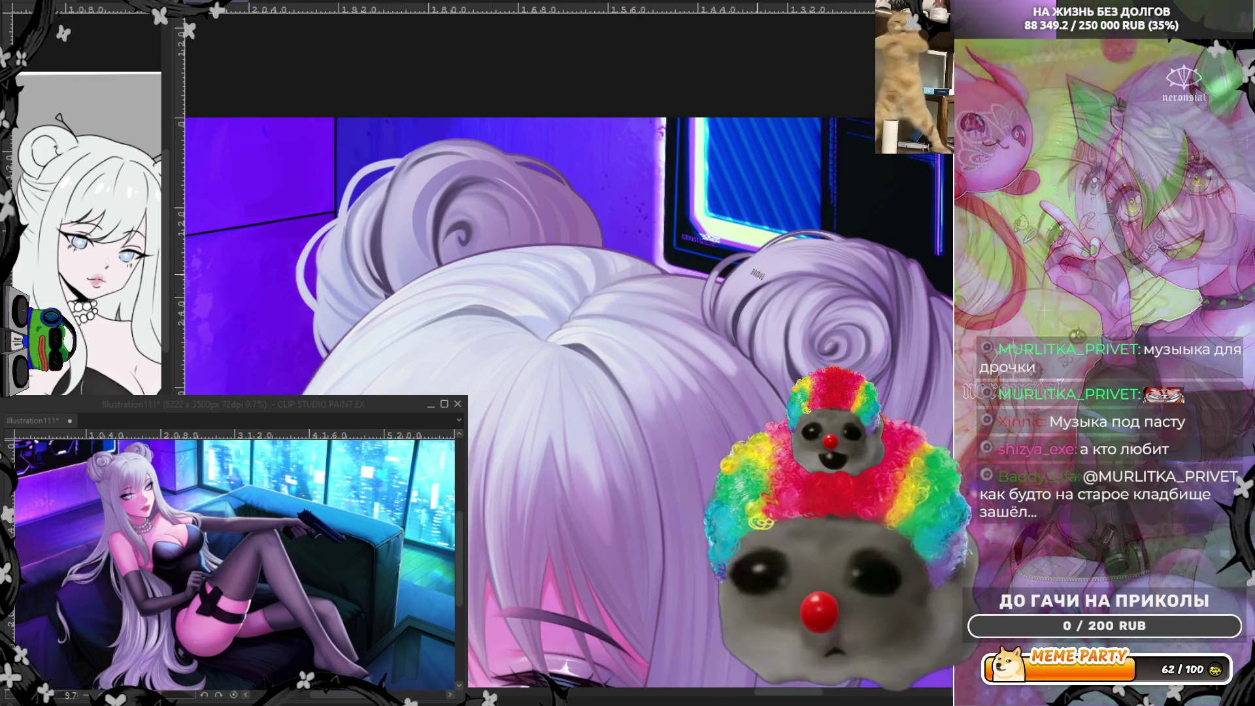